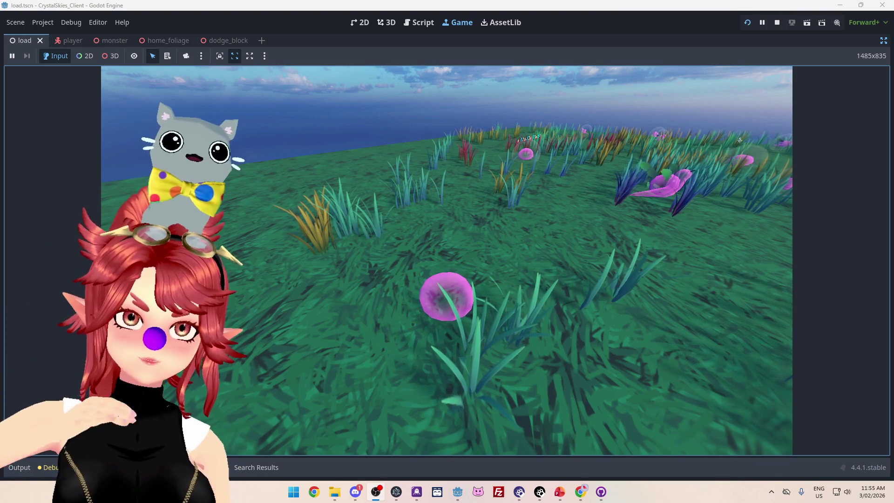
# Step: Orbit the game camera around the slime across the grassy field
pyautogui.press('a')
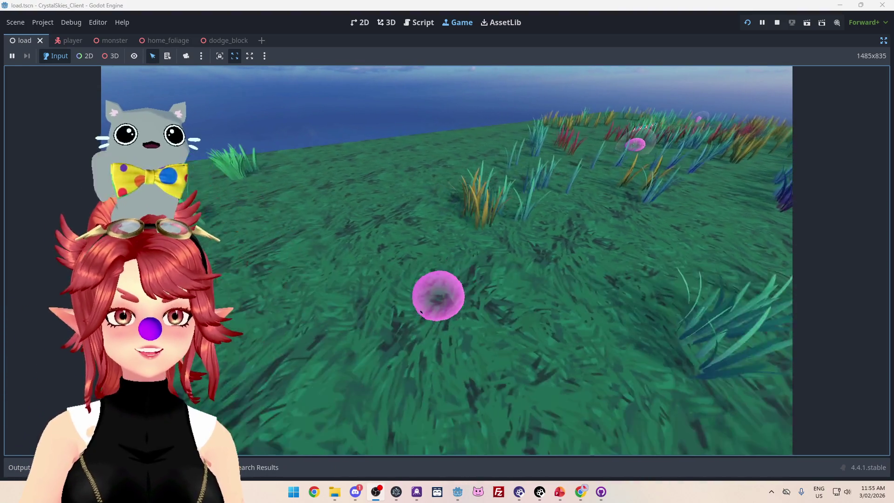
pyautogui.press('d')
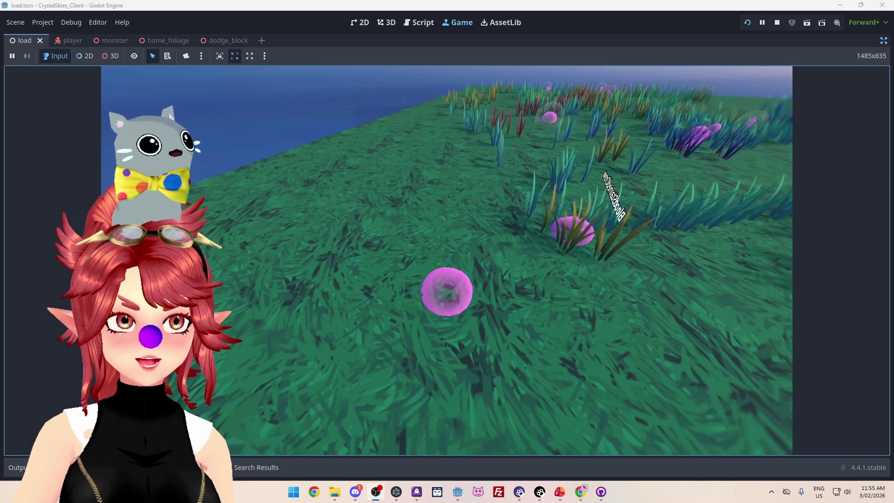
pyautogui.press('w')
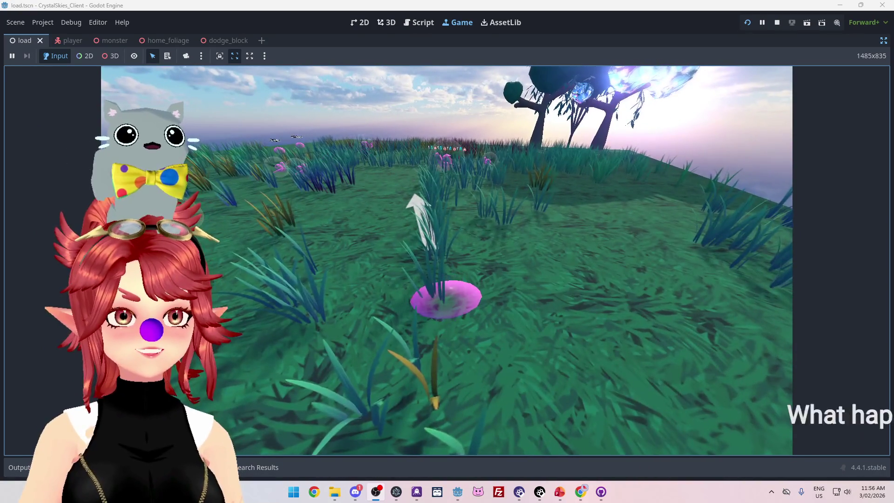
pyautogui.press('w')
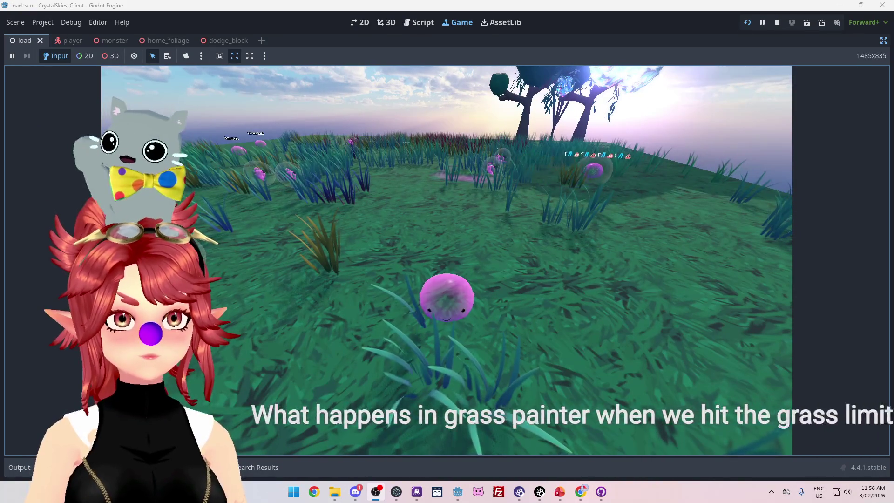
pyautogui.press('w')
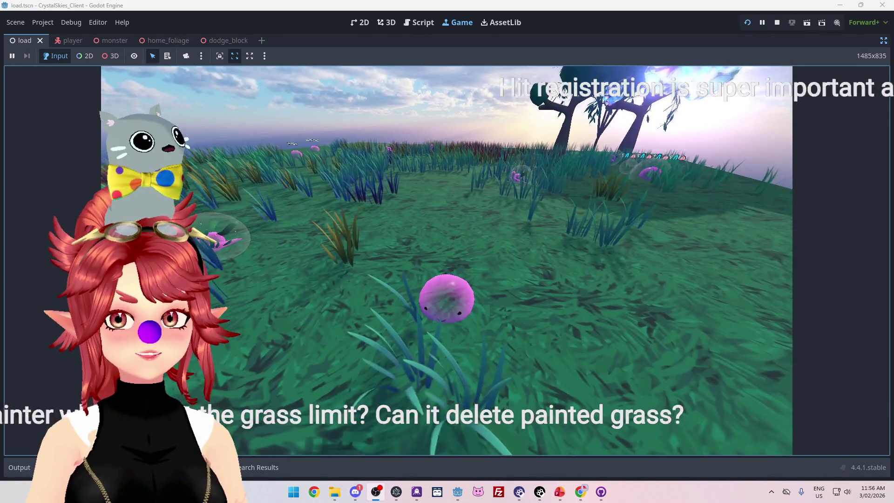
pyautogui.press('w')
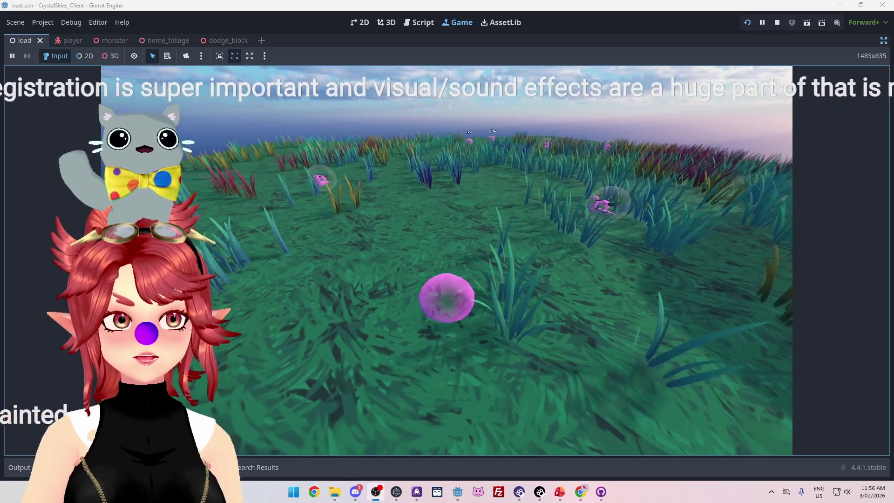
pyautogui.press('w')
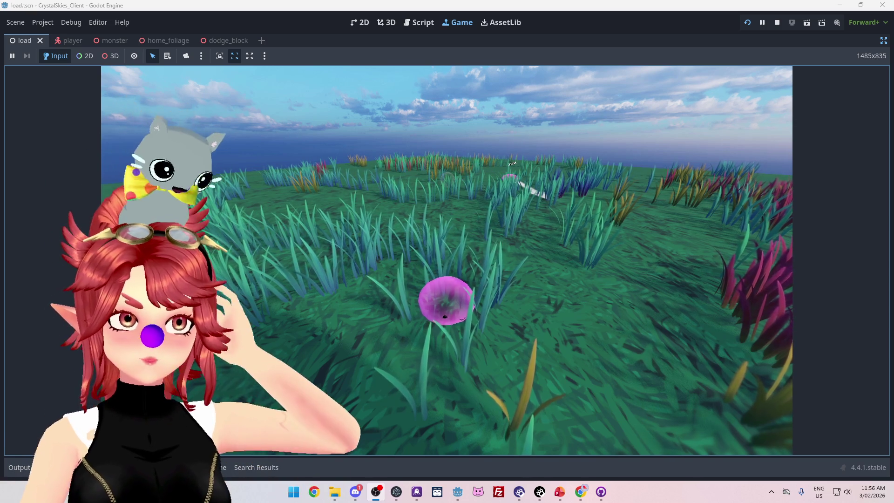
pyautogui.press('a')
pyautogui.press('a')
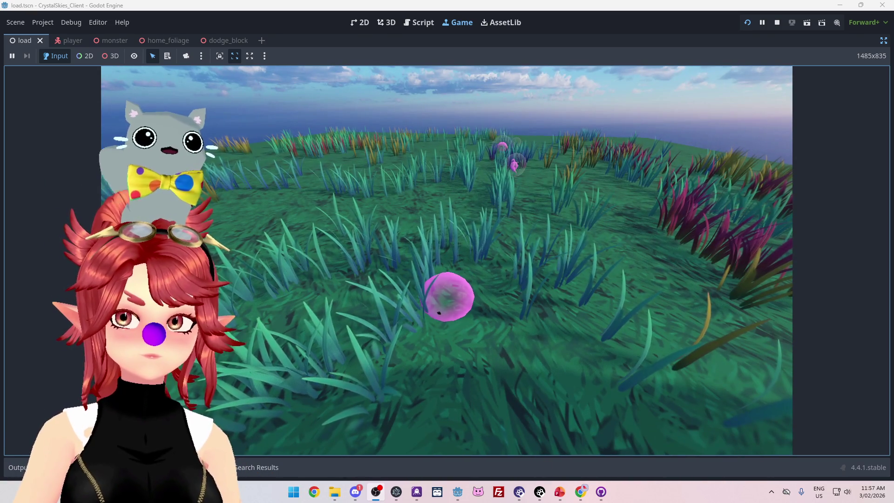
pyautogui.press('a')
pyautogui.press('a')
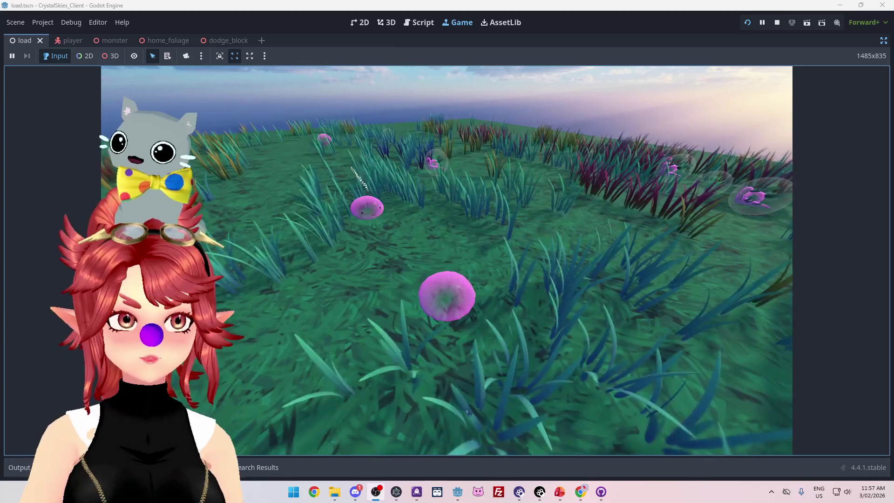
pyautogui.press('a')
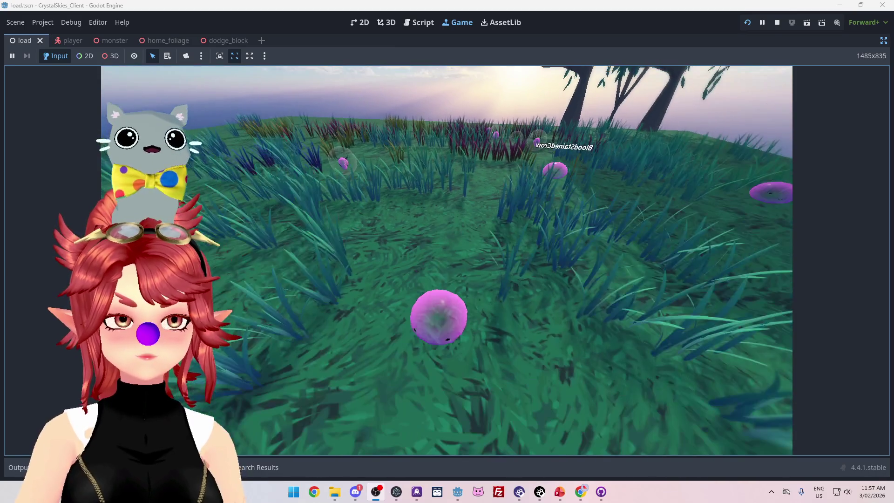
pyautogui.press('a')
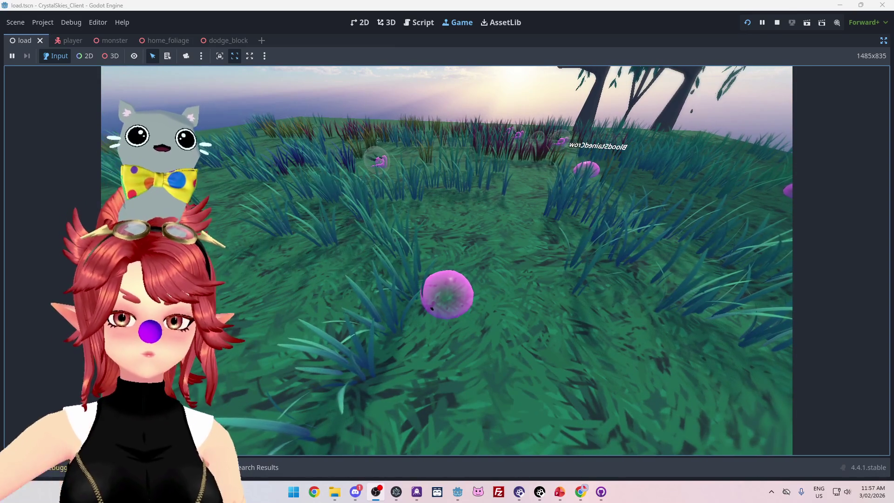
pyautogui.press('a')
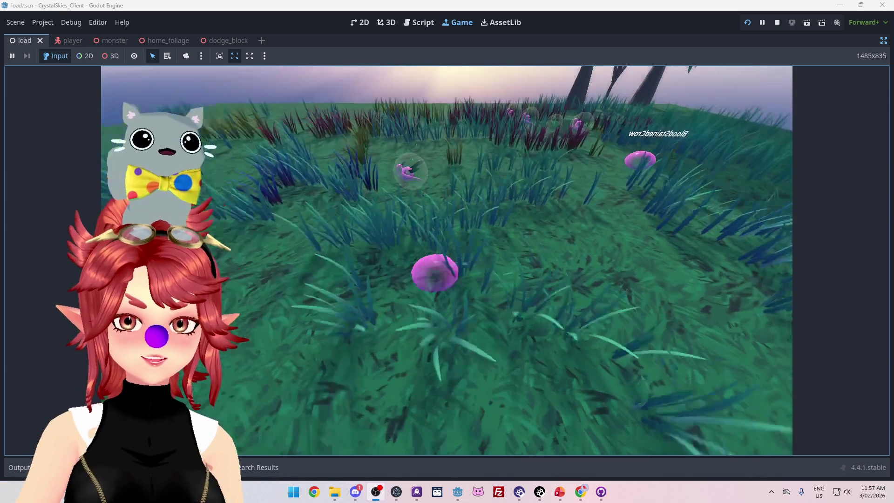
# Step: Briefly open Host Settings, check the battle mode list, then close the menu
pyautogui.press('Escape')
pyautogui.click(496, 228)
pyautogui.click(495, 265)
pyautogui.press('Escape')
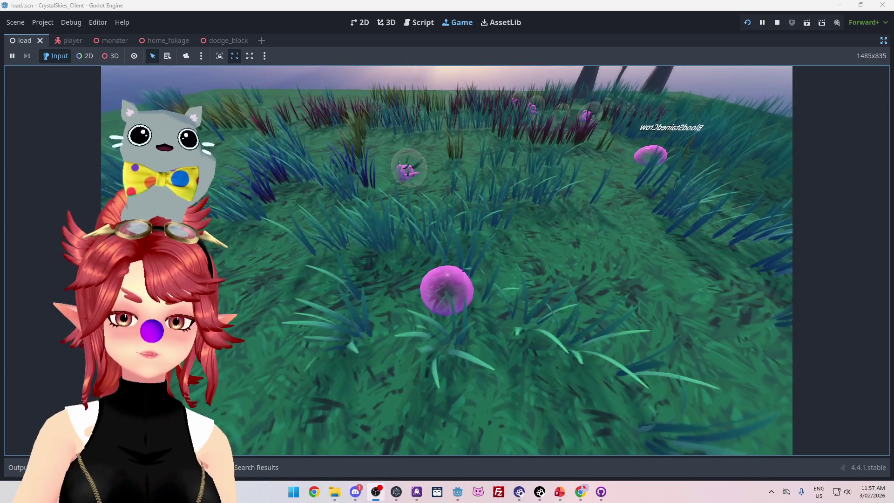
# Step: Move the slime across the grass toward the trees and sea, then reopen Host Settings
pyautogui.press('a')
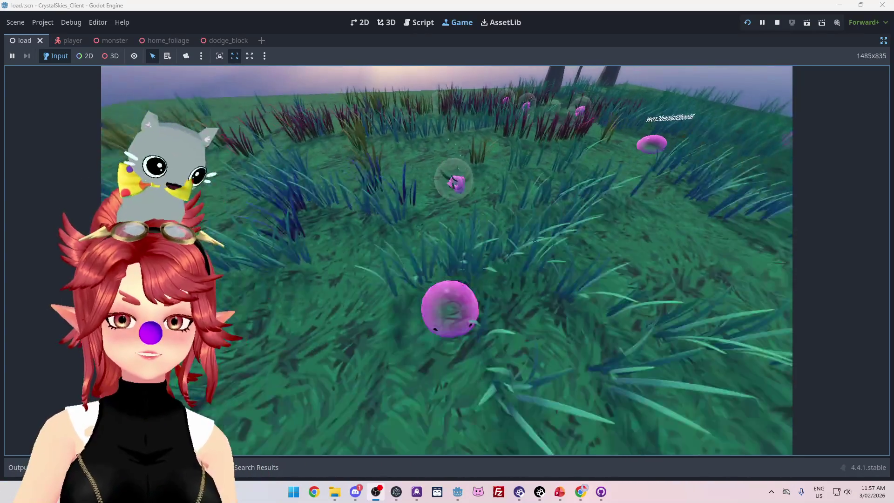
pyautogui.press('w')
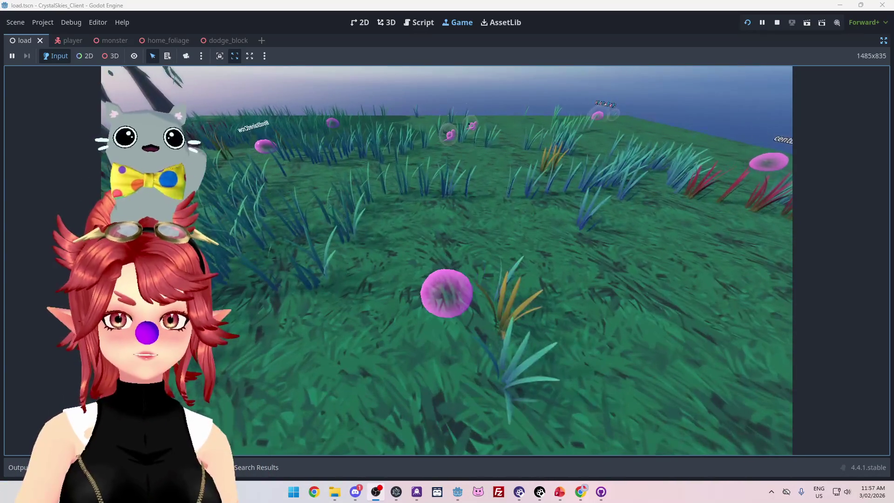
pyautogui.press('a')
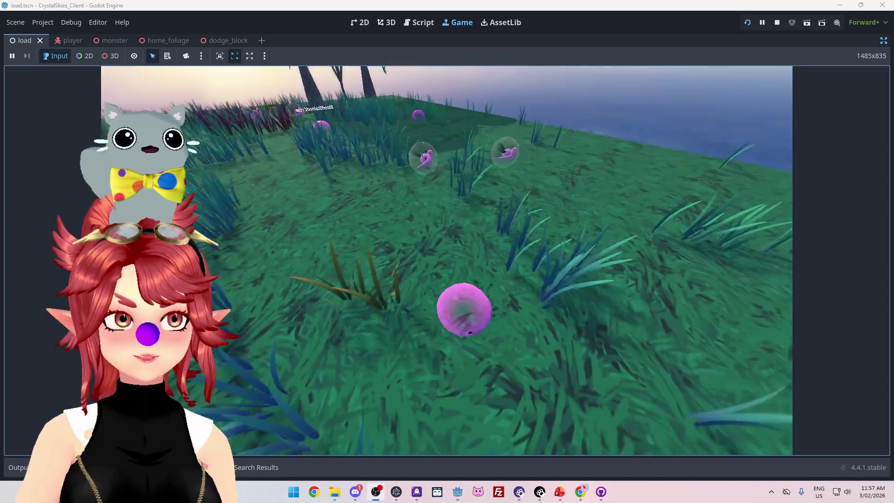
pyautogui.press('a')
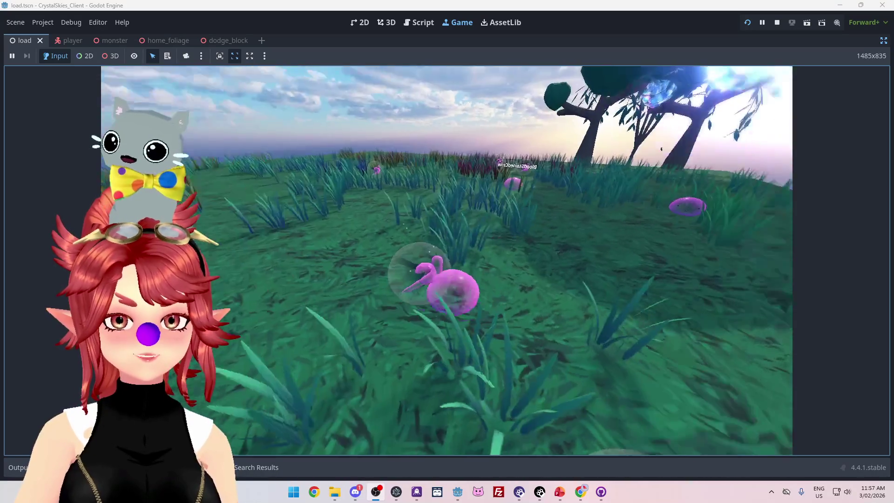
pyautogui.press('w')
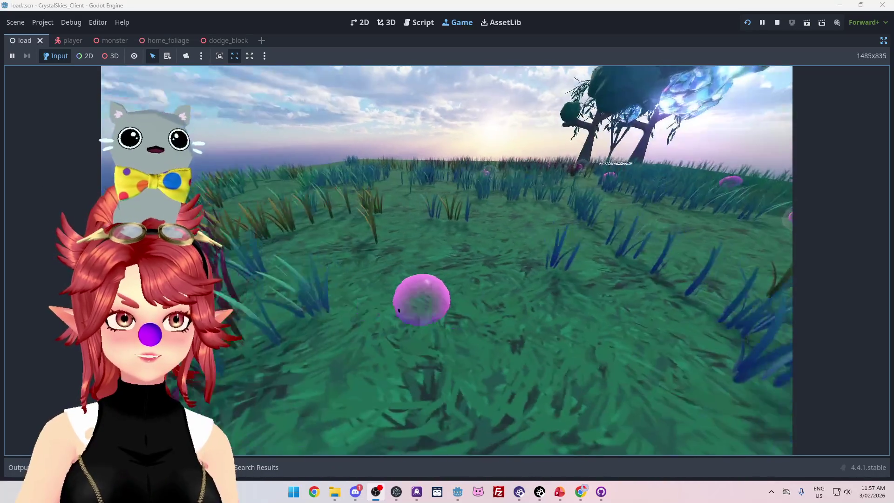
pyautogui.press('d')
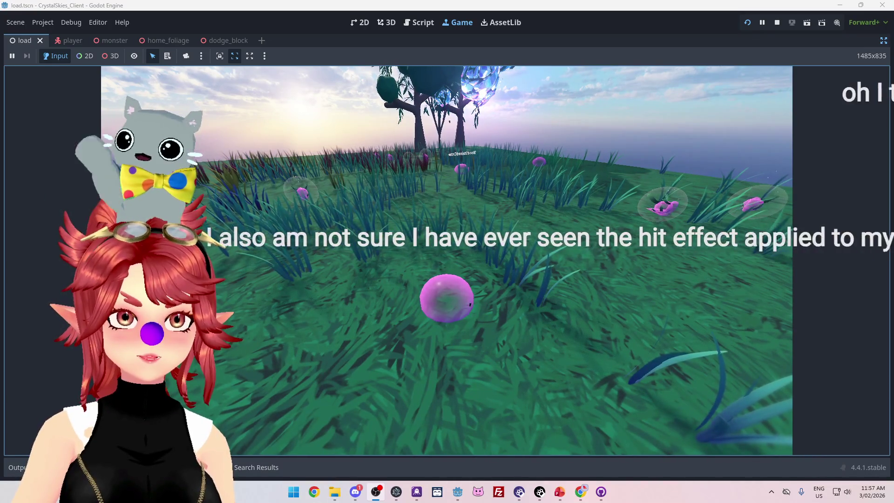
pyautogui.press('a')
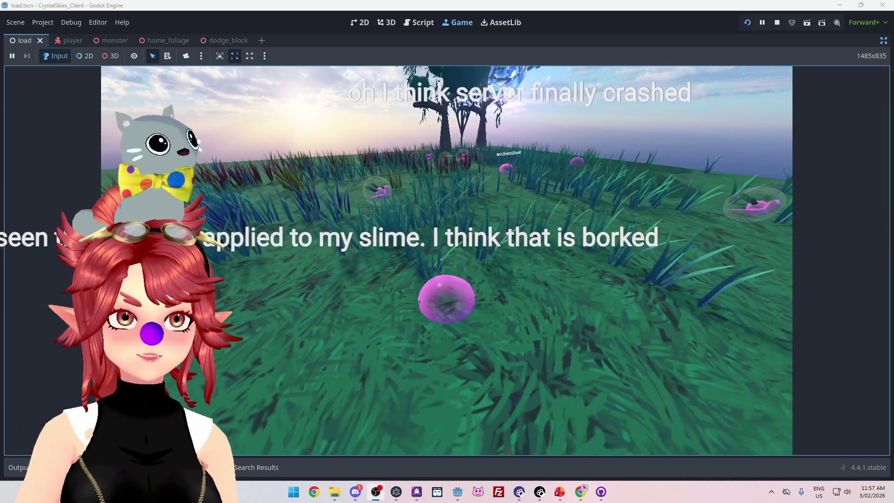
pyautogui.press('d')
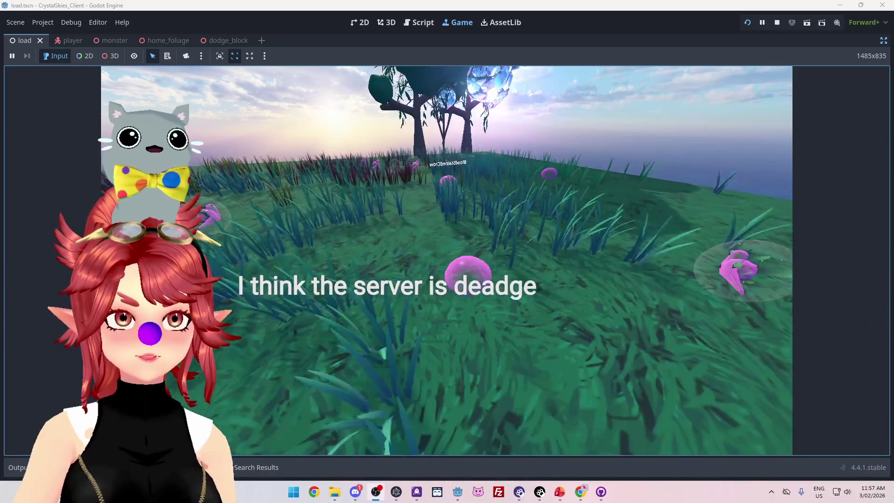
pyautogui.press('Escape')
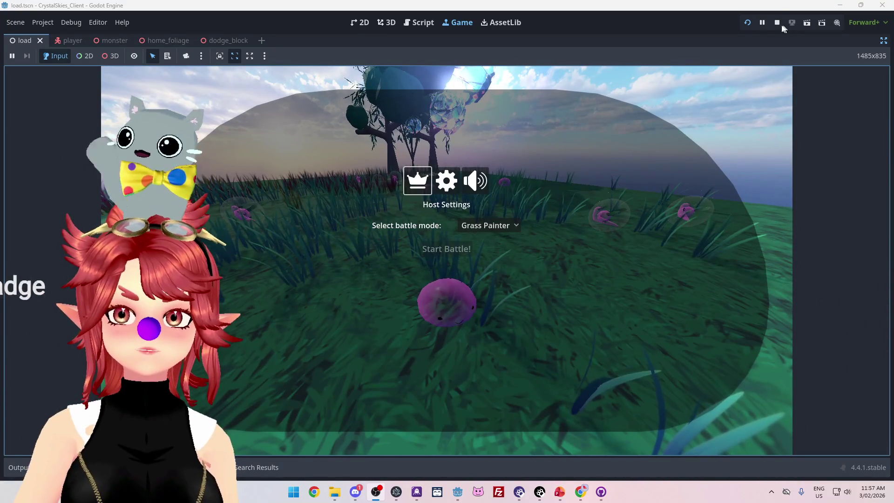
# Step: Stop the running game and bring up the DigitalOcean droplet console with Nakama logs
pyautogui.click(777, 23)
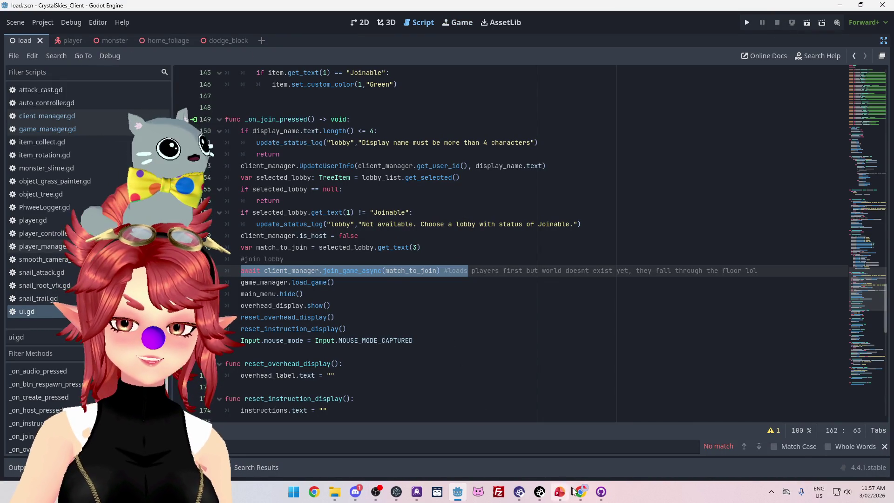
pyautogui.click(600, 454)
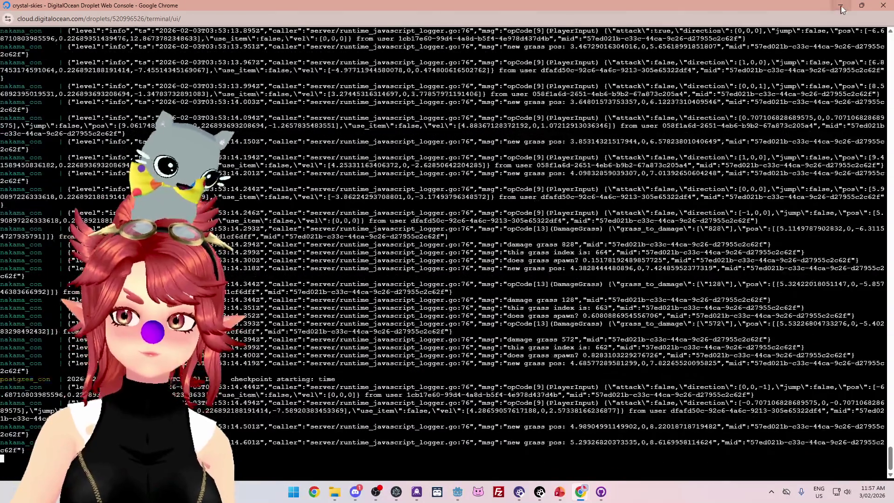
# Step: Minimise the Chrome server console and bring ToDo_BattleBranch.pptx to the front
pyautogui.click(840, 5)
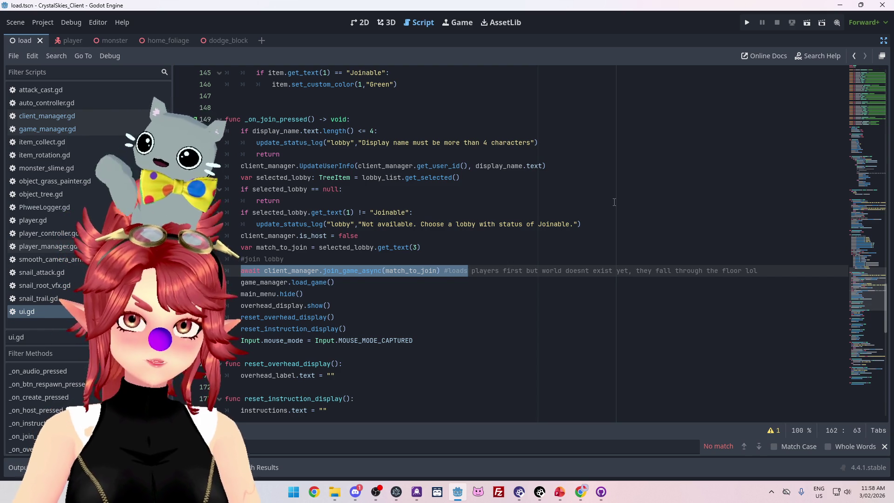
pyautogui.click(566, 496)
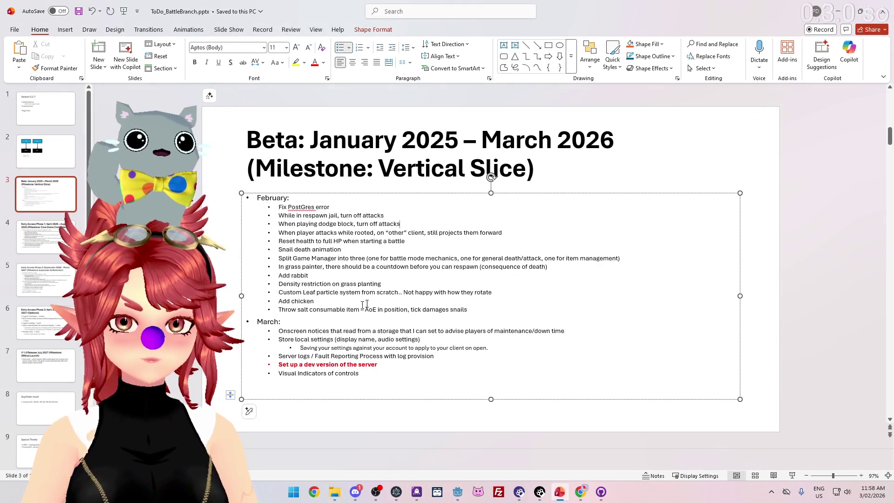
# Step: Start a new bullet after 'Snail death animation' about increasing snail trail size, then return to Godot
pyautogui.click(342, 250)
pyautogui.press('Return')
pyautogui.write('Increase sr')
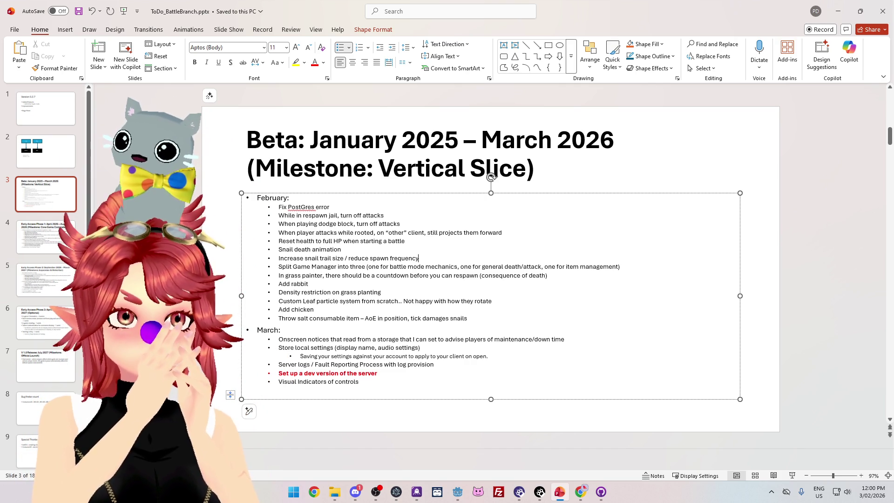
pyautogui.click(458, 492)
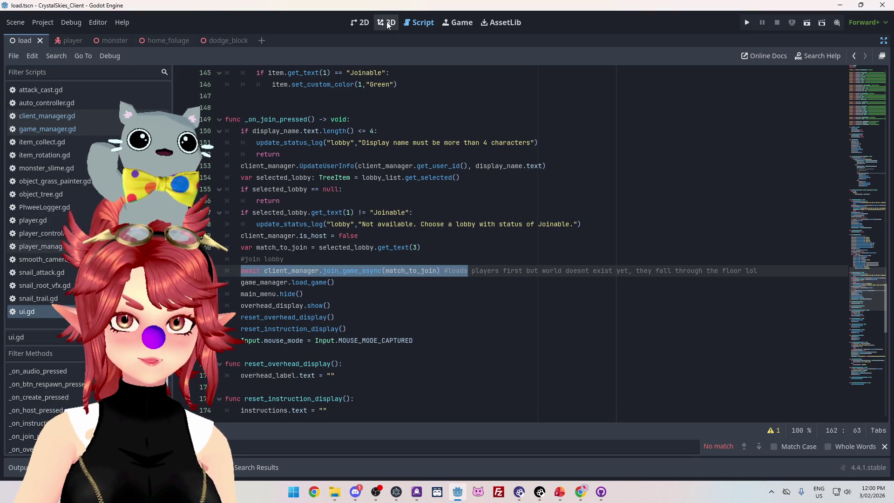
# Step: Run the project, enter a display name, and type 'as' as the lobby name
pyautogui.click(747, 23)
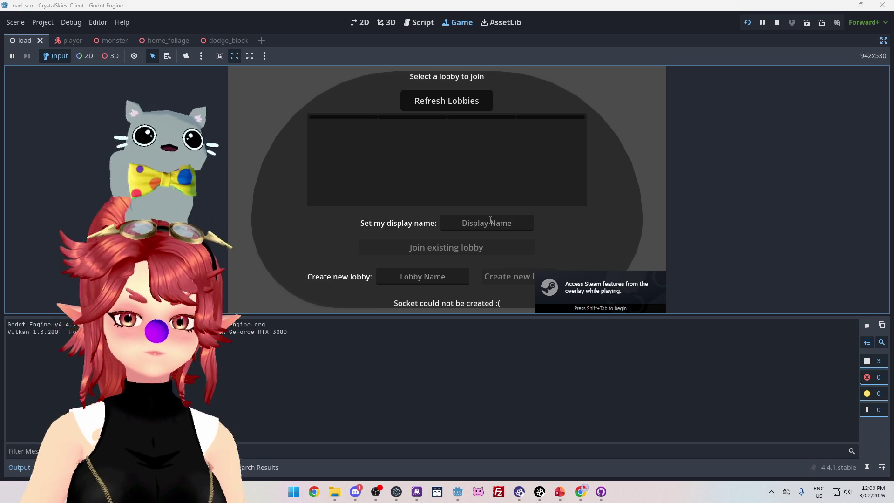
pyautogui.click(477, 219)
pyautogui.write('Phw')
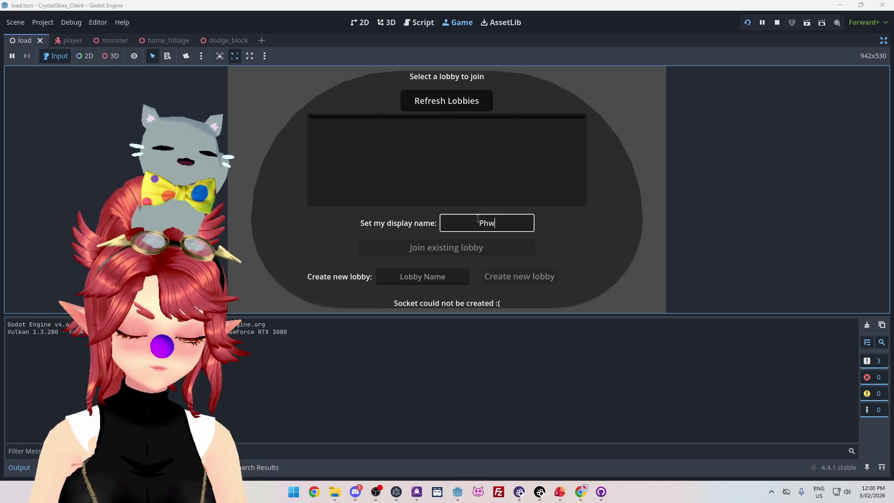
pyautogui.write('ee')
pyautogui.press('Tab')
pyautogui.press('Tab')
pyautogui.write('as')
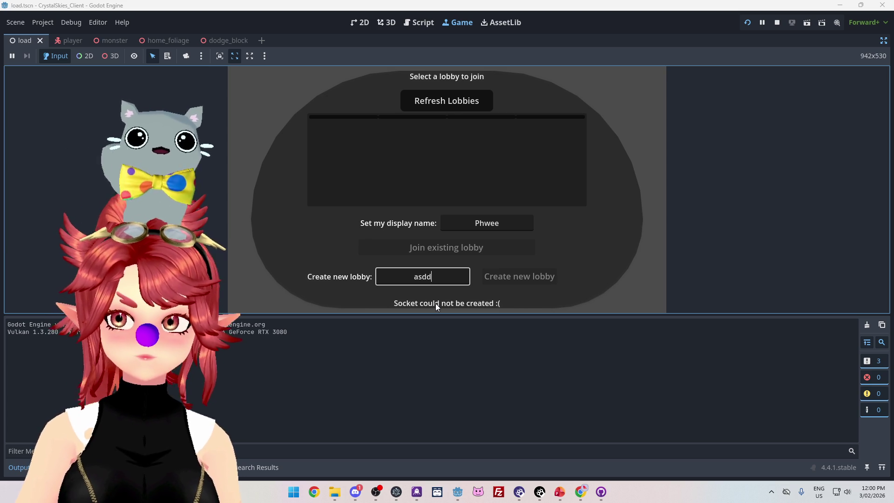
# Step: Restart the game, re-edit the display name, and enter a new lobby name
pyautogui.click(778, 23)
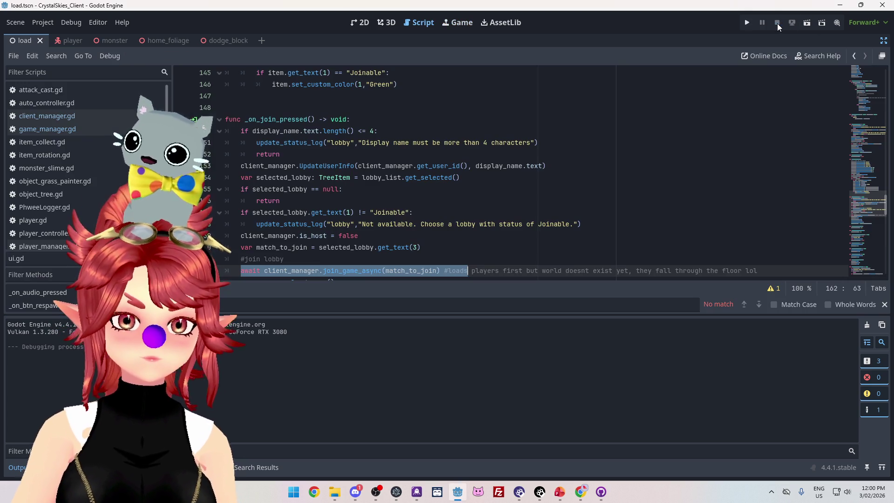
pyautogui.click(744, 23)
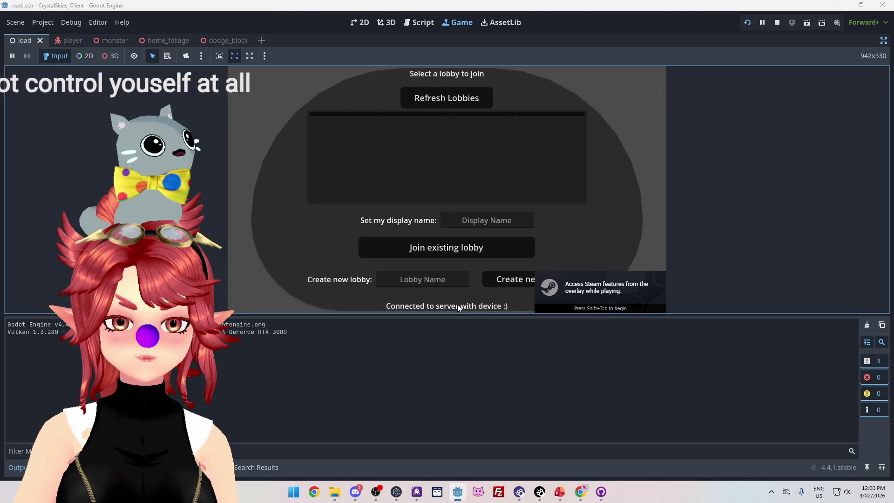
pyautogui.click(488, 219)
pyautogui.write('Phwee')
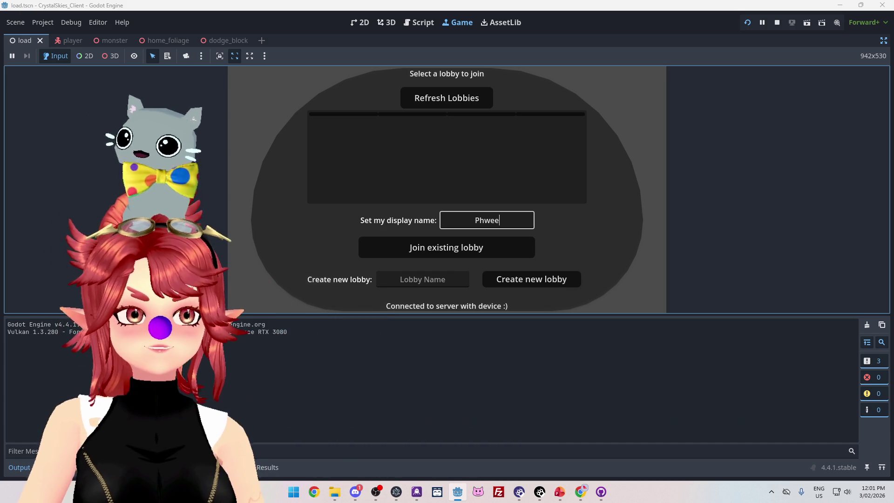
pyautogui.click(444, 252)
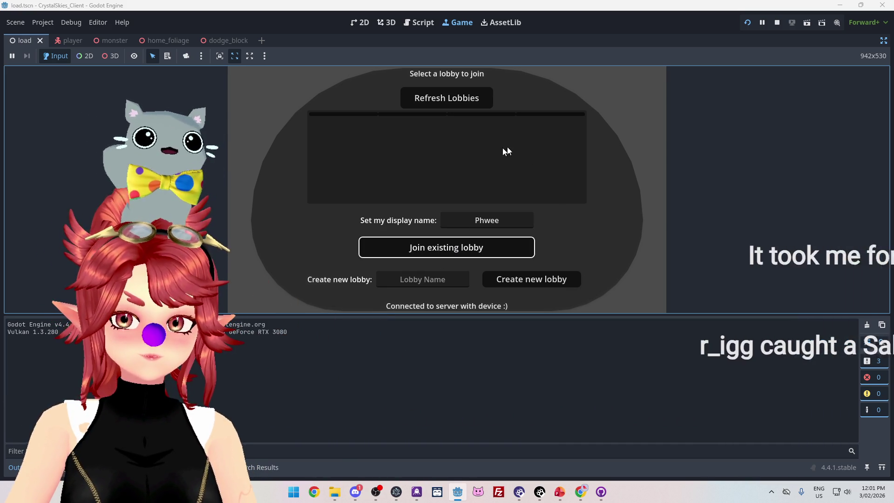
pyautogui.press('Tab')
pyautogui.write('Phwee')
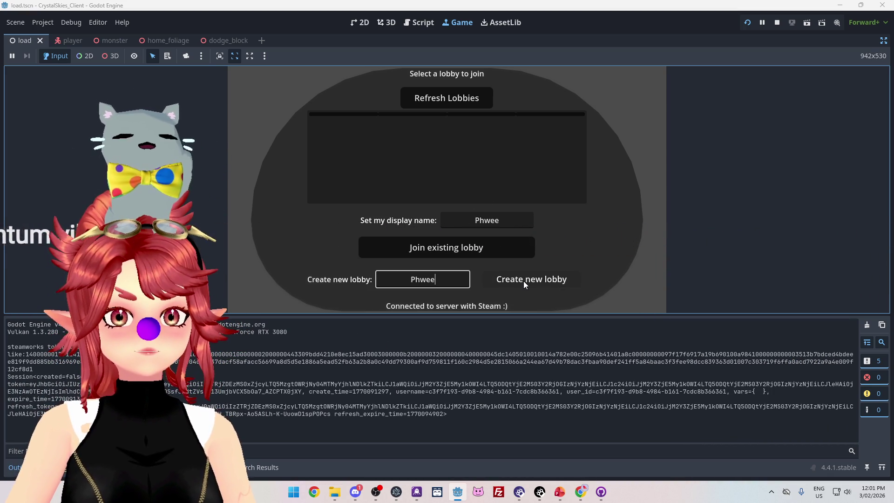
# Step: Create the new lobby, load into the island world, and open Host Settings showing Battle Royale
pyautogui.click(523, 281)
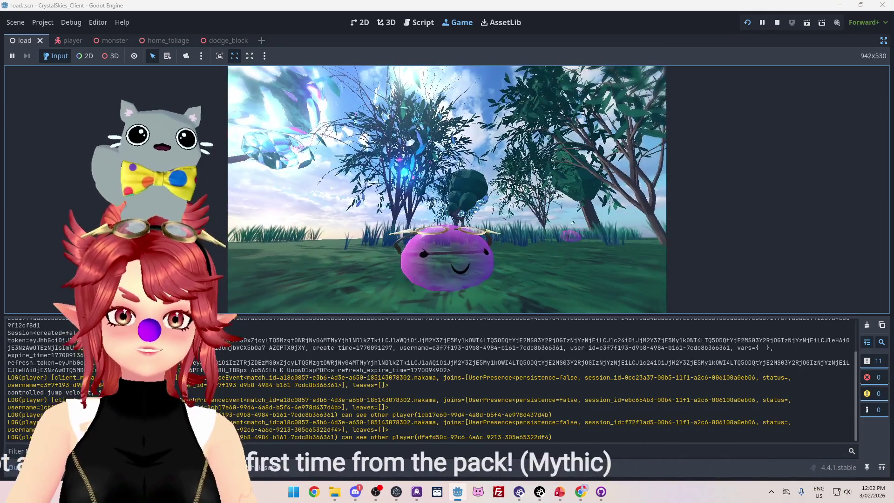
pyautogui.press('Escape')
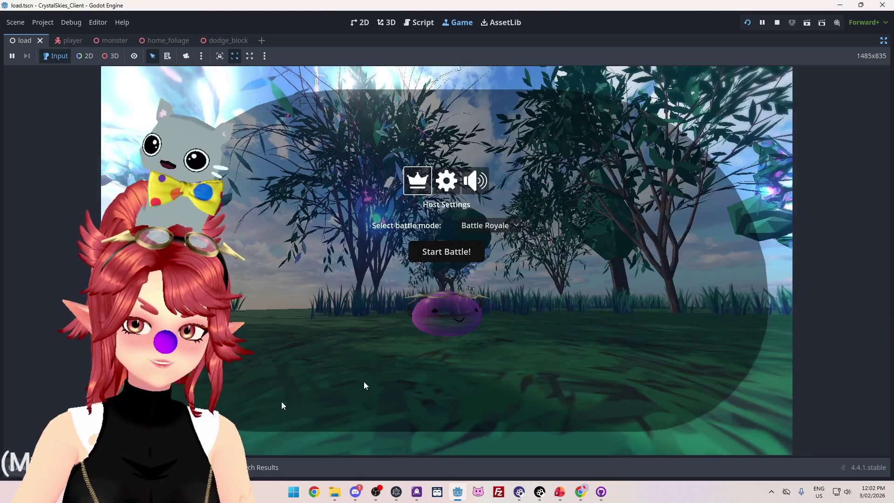
pyautogui.press('Escape')
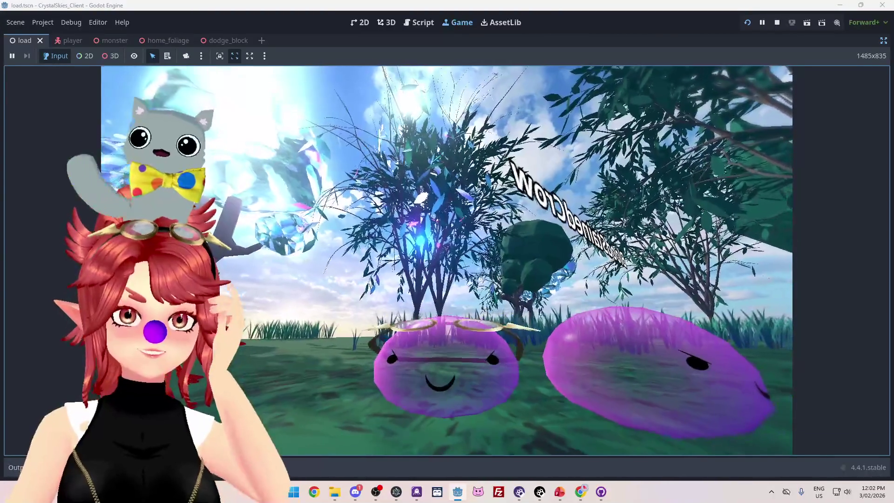
pyautogui.press('Escape')
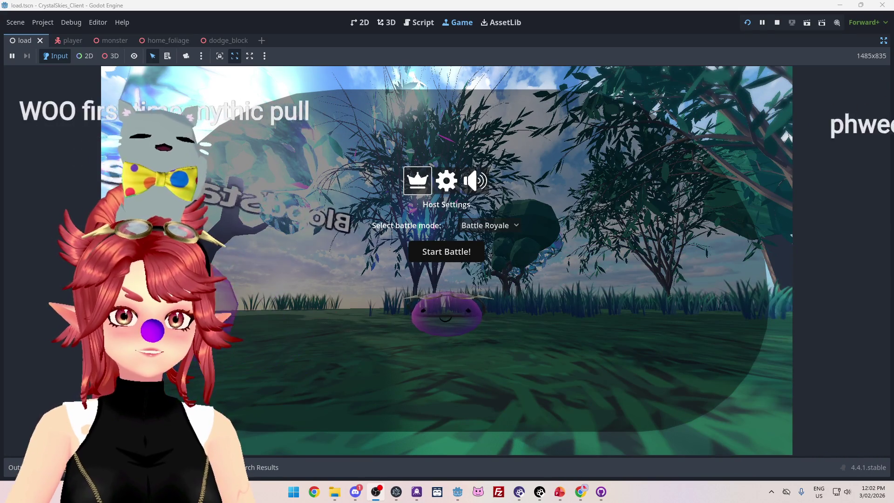
pyautogui.click(767, 139)
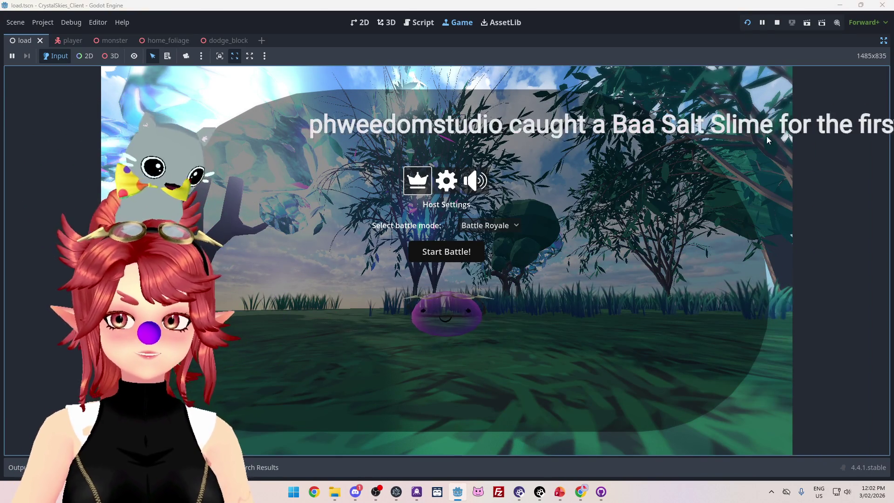
pyautogui.click(767, 140)
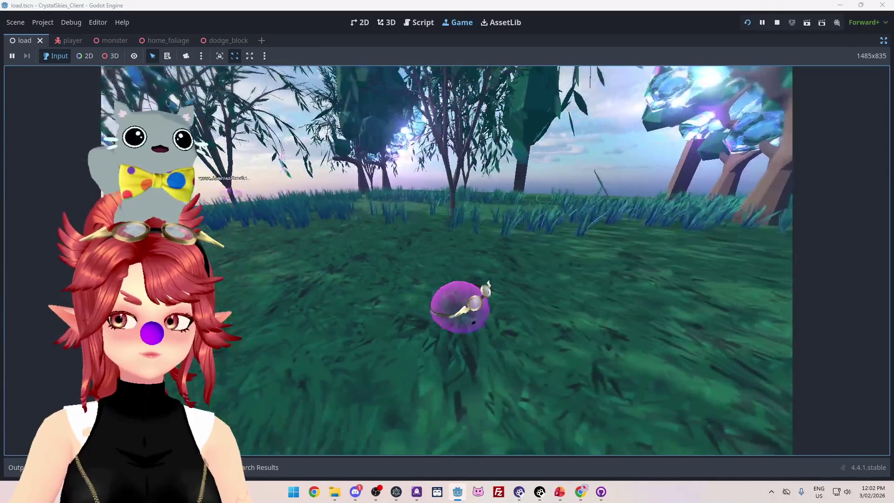
pyautogui.press('Escape')
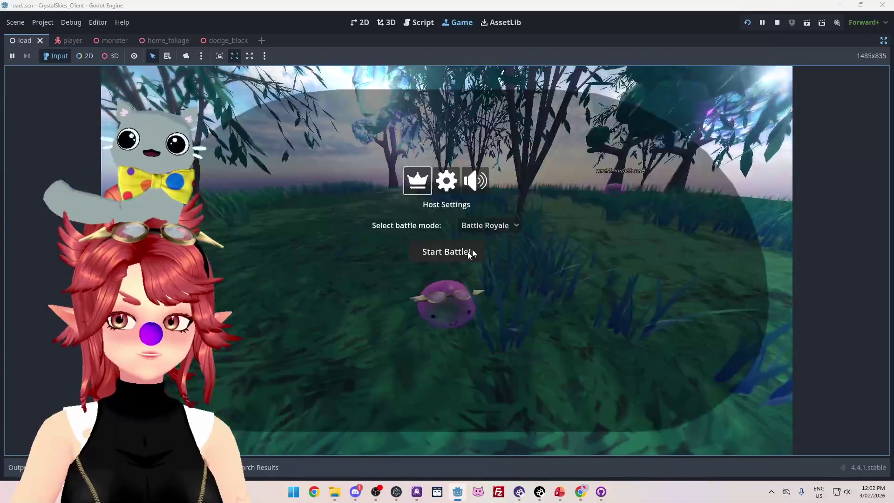
# Step: Set the battle mode to Grass Painter, close the menu, and start rolling across the grass
pyautogui.click(489, 226)
pyautogui.click(502, 267)
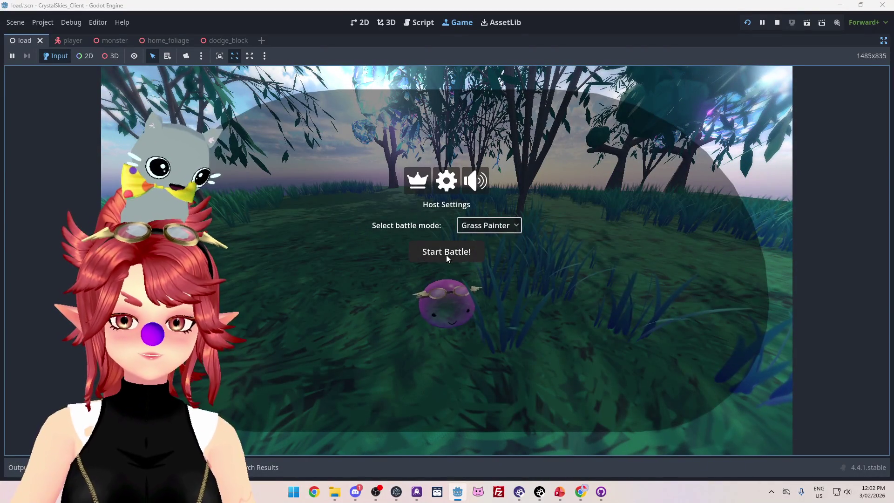
pyautogui.click(480, 187)
pyautogui.press('Escape')
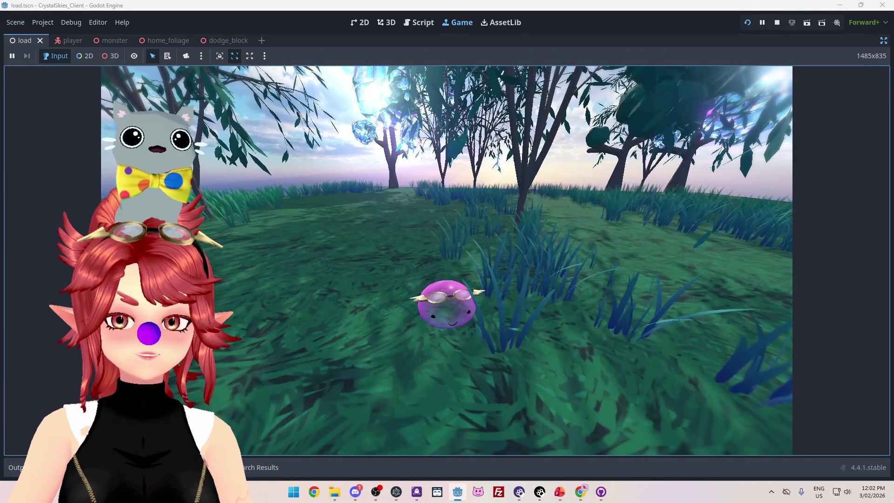
pyautogui.press('w')
pyautogui.press('w')
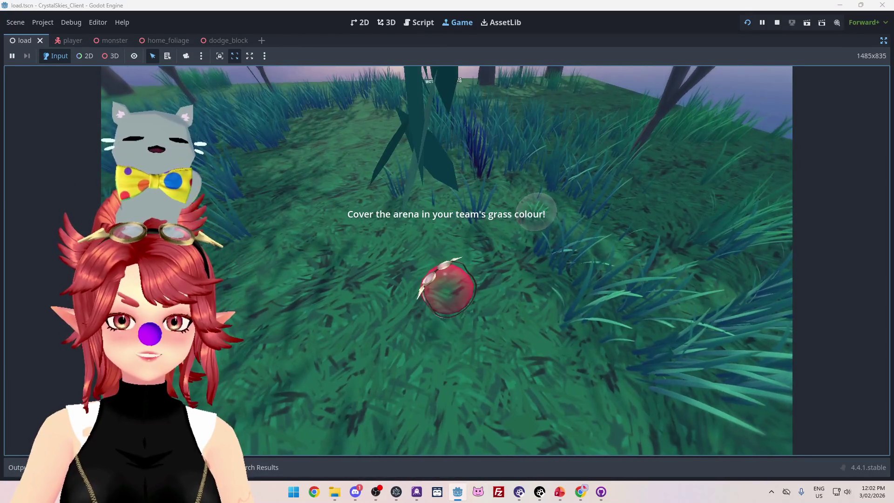
# Step: Roll the ball toward another player's ball, resume play, then reopen Host Settings
pyautogui.press('w')
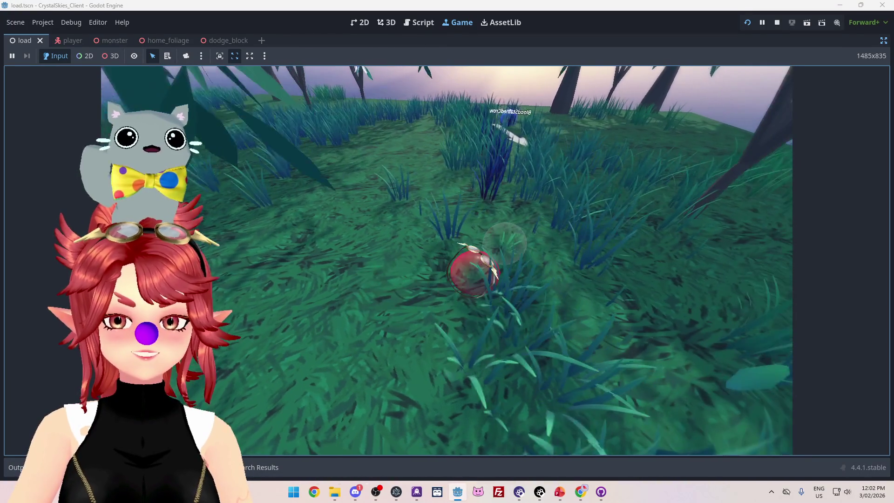
pyautogui.press('w')
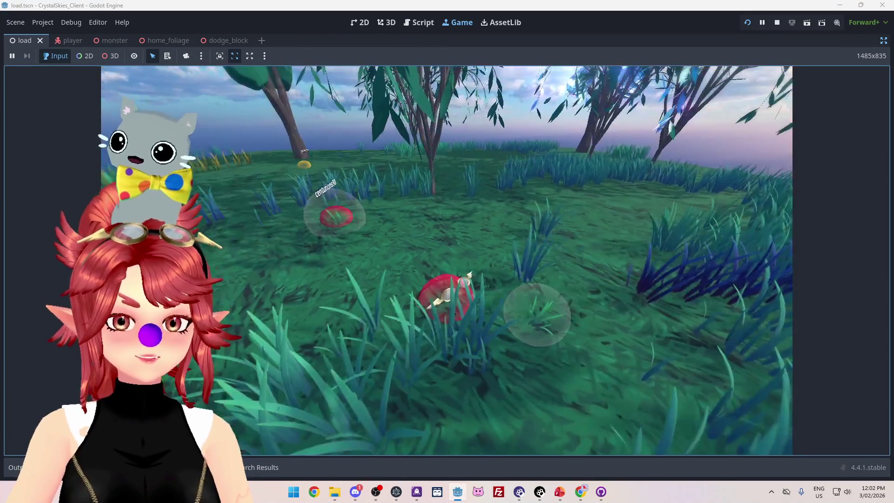
pyautogui.press('w')
pyautogui.press('w')
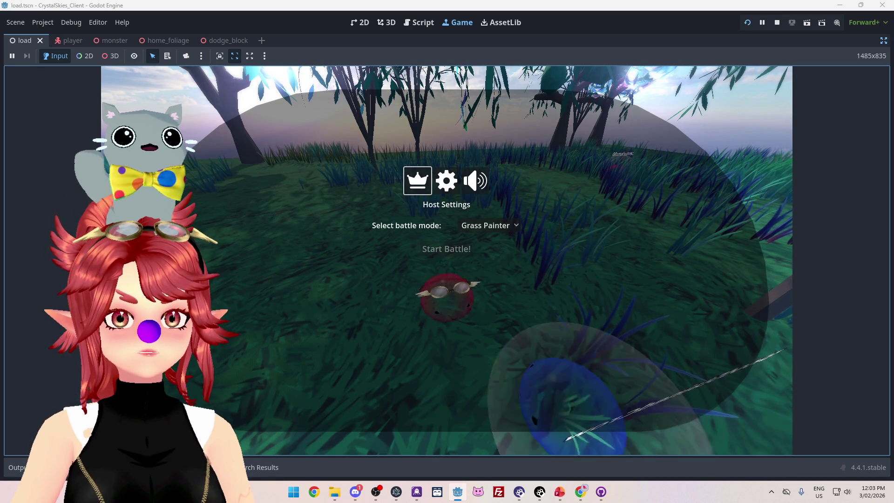
pyautogui.press('Escape')
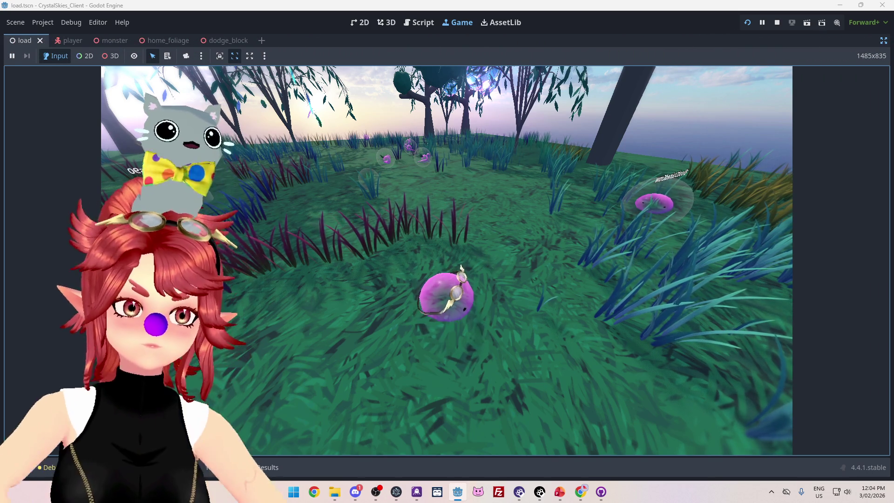
pyautogui.press('Escape')
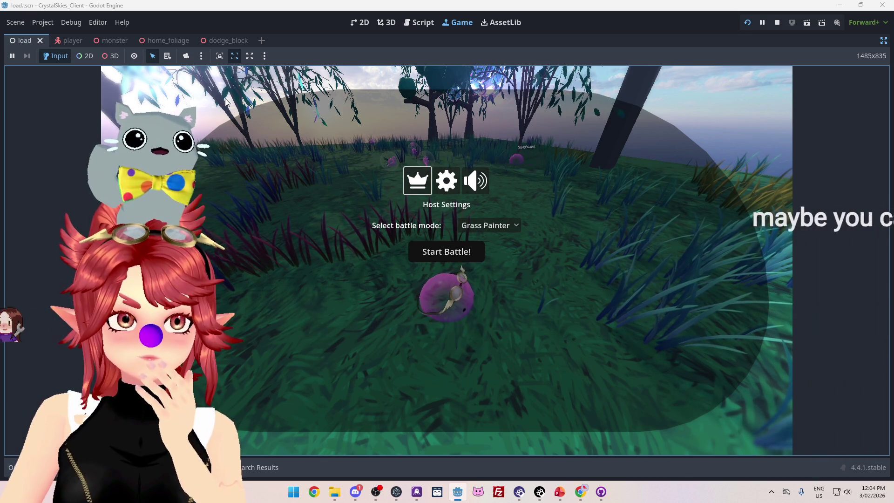
# Step: Roll the blob forward across the grass toward the enemy slimes
pyautogui.press('w')
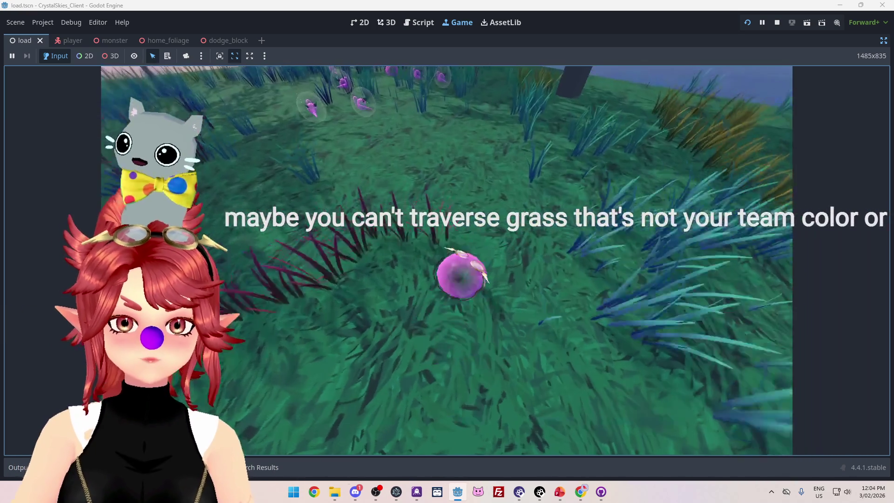
pyautogui.press('w')
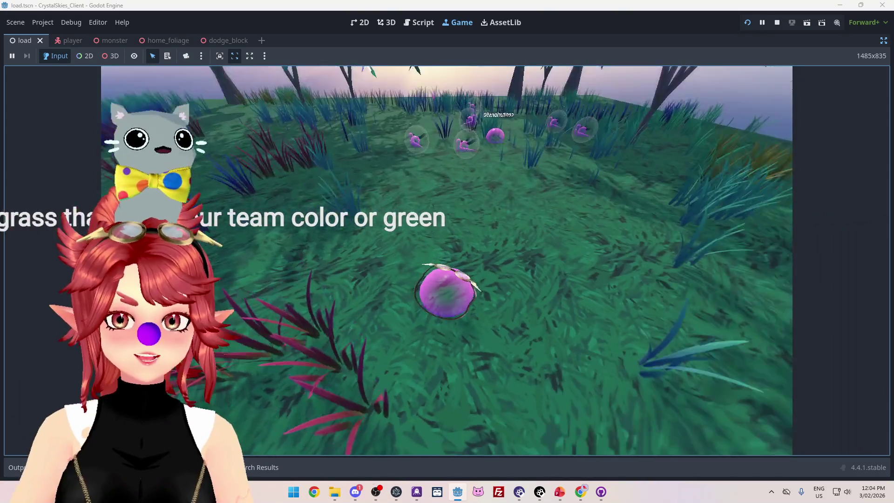
pyautogui.press('w')
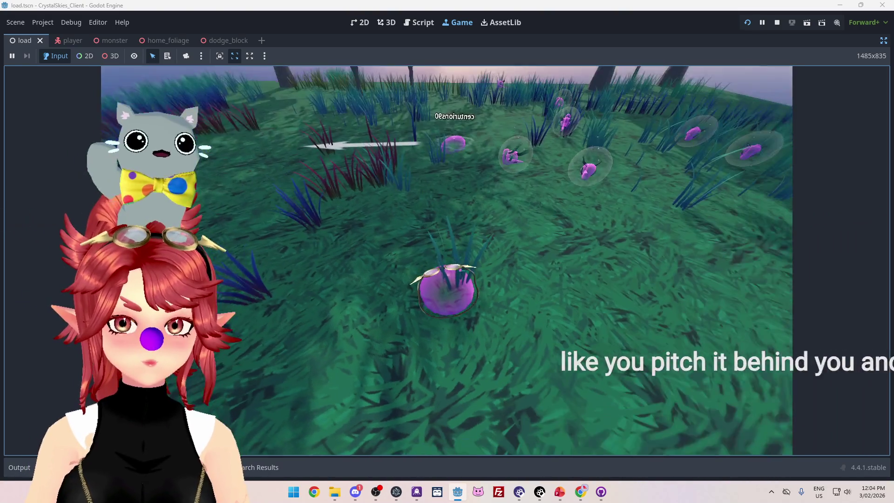
pyautogui.press('w')
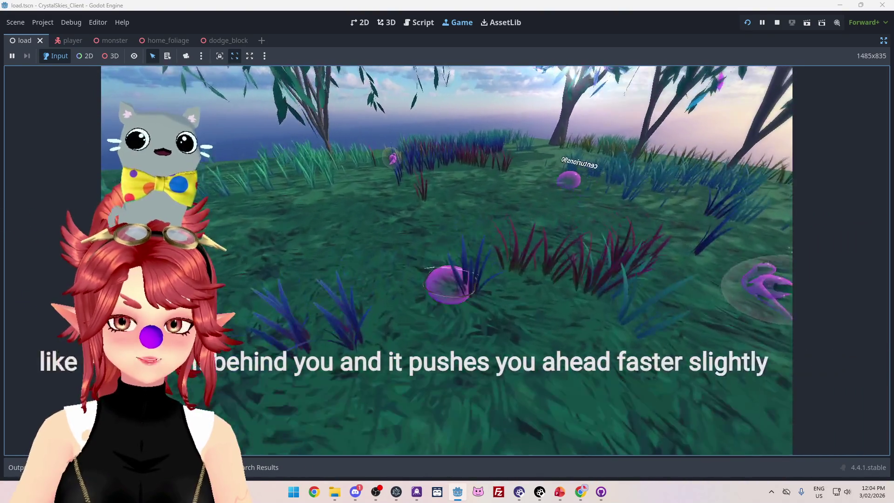
pyautogui.press('w')
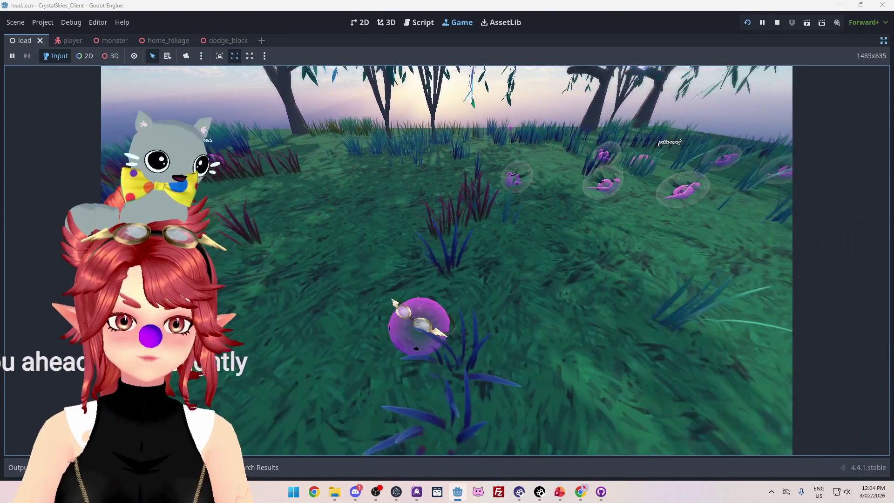
pyautogui.press('w')
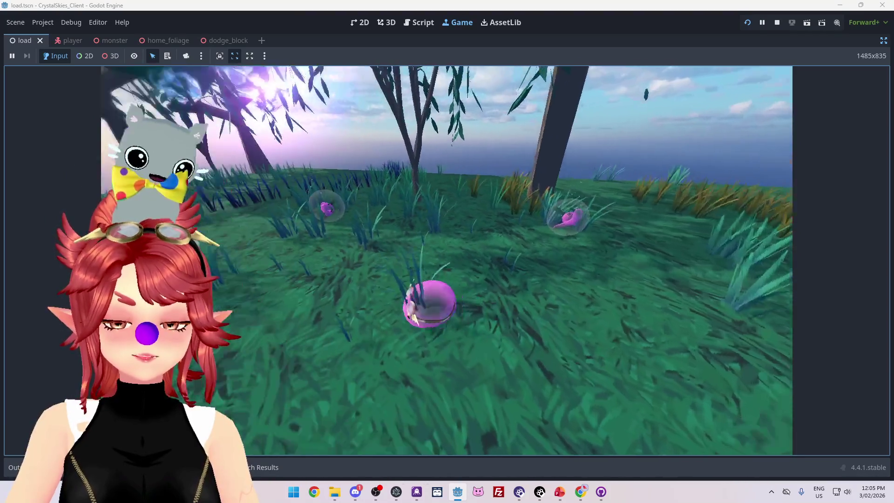
# Step: Swing the game camera back and forth around the pink slime
pyautogui.press('a')
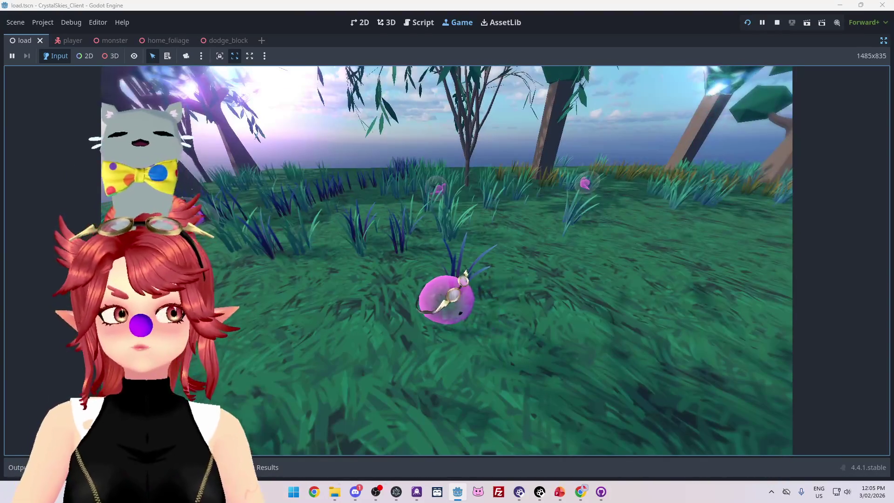
pyautogui.press('a')
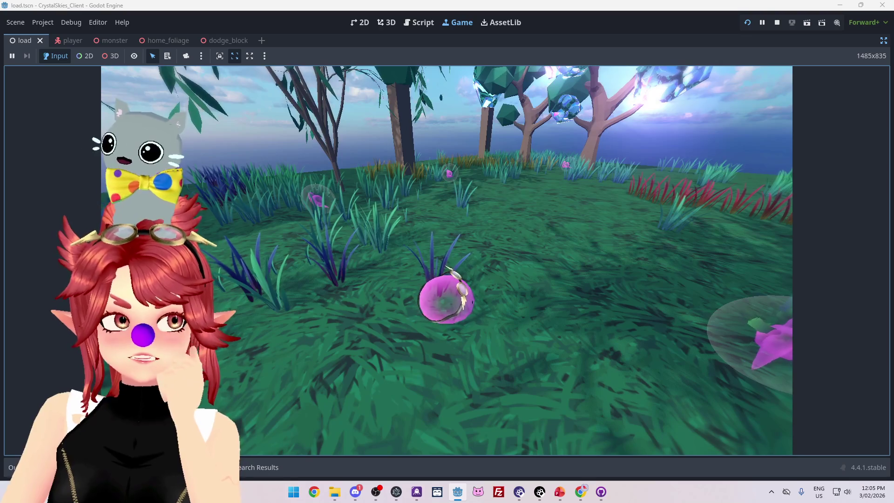
pyautogui.press('a')
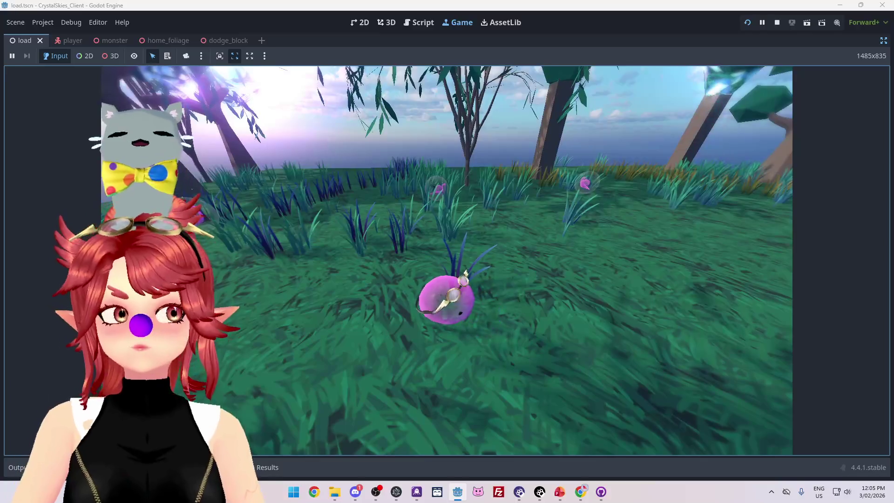
pyautogui.press('a')
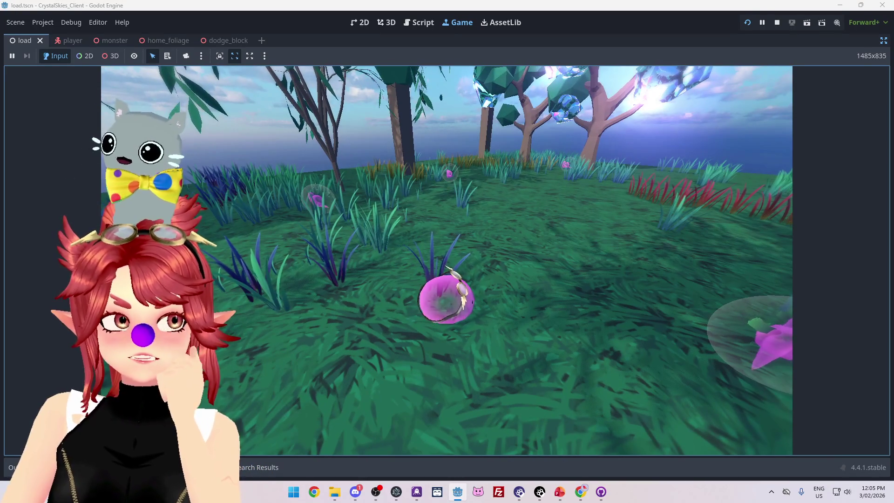
pyautogui.press('d')
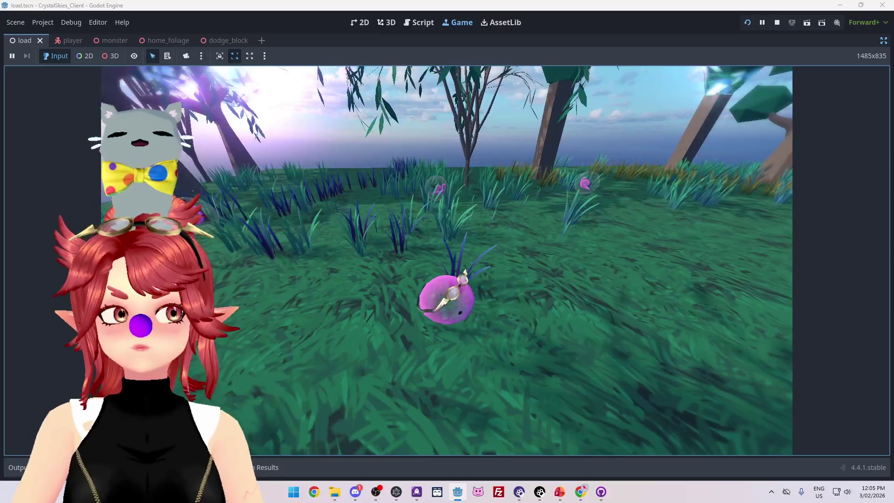
pyautogui.press('a')
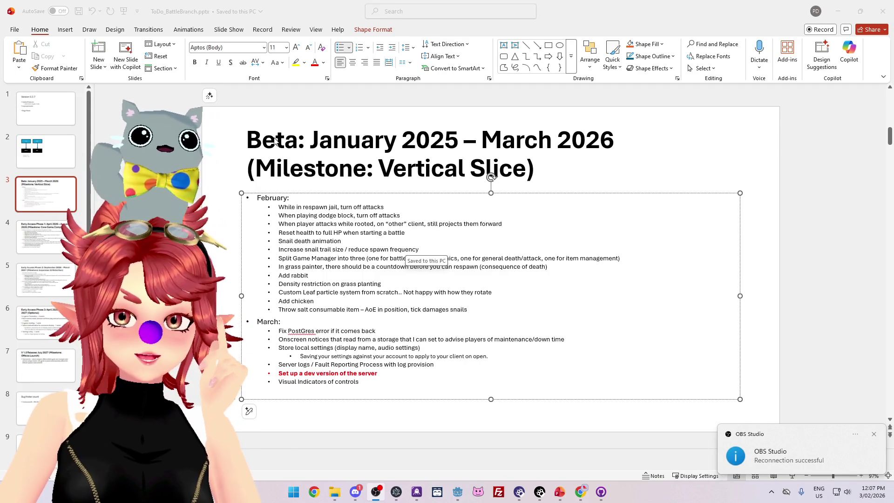
pyautogui.hotkey('alt', 'Tab')
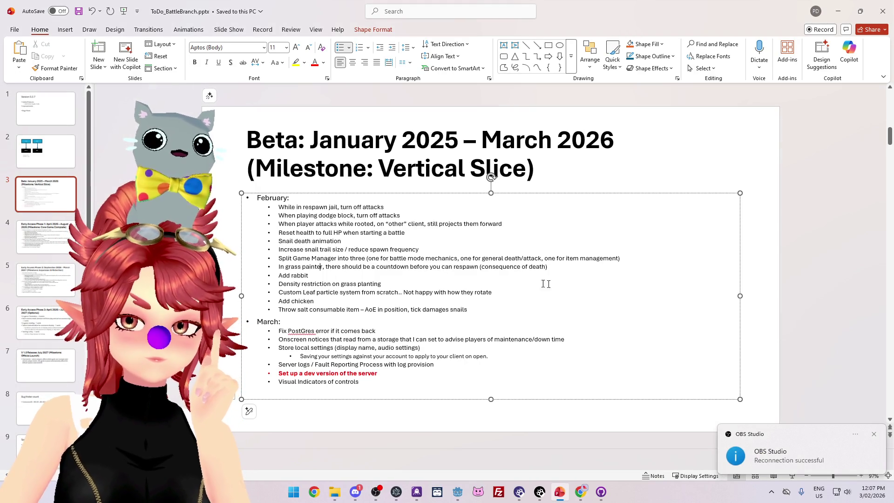
pyautogui.moveTo(447, 264)
pyautogui.mouseDown()
pyautogui.moveTo(310, 259)
pyautogui.moveTo(279, 266)
pyautogui.mouseUp()
pyautogui.click(309, 275)
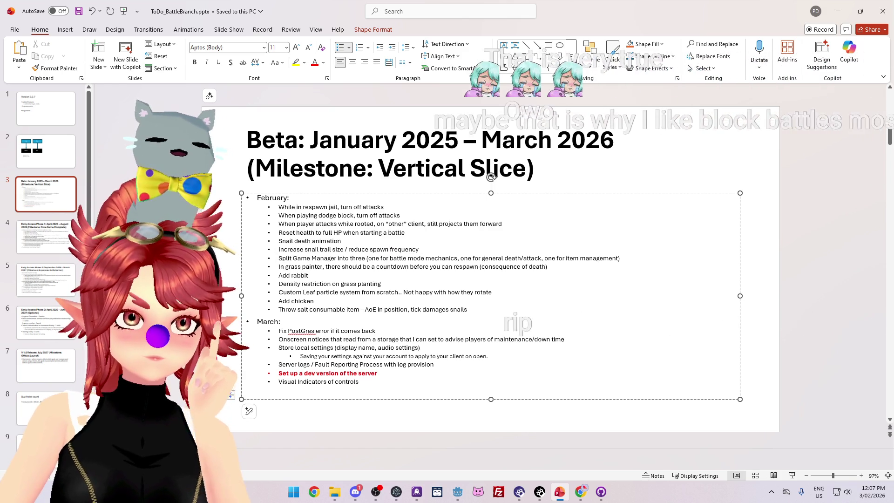
pyautogui.click(341, 240)
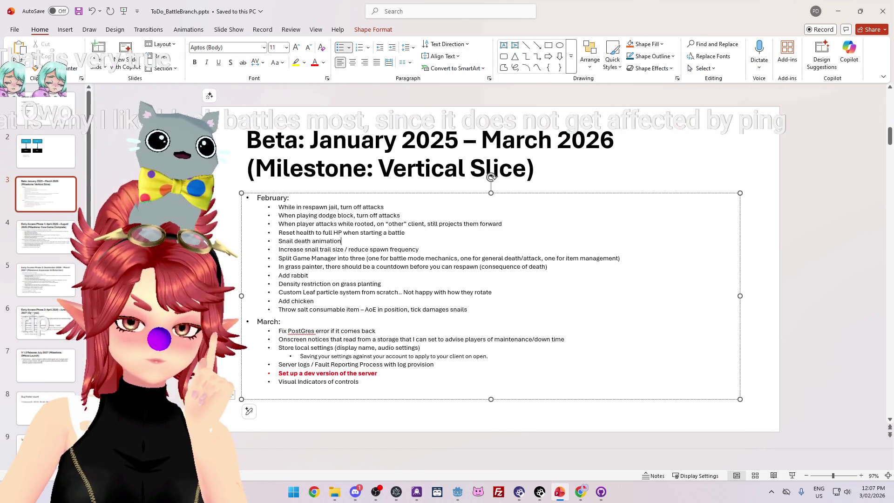
pyautogui.click(400, 215)
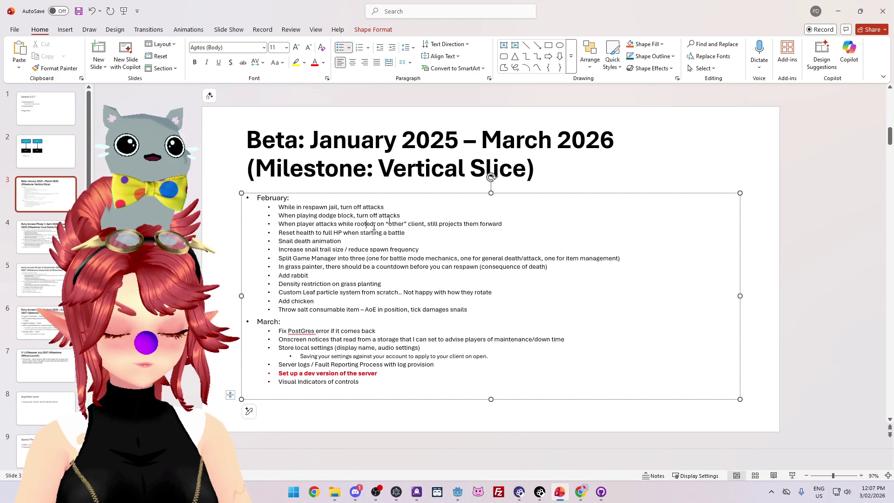
pyautogui.click(890, 13)
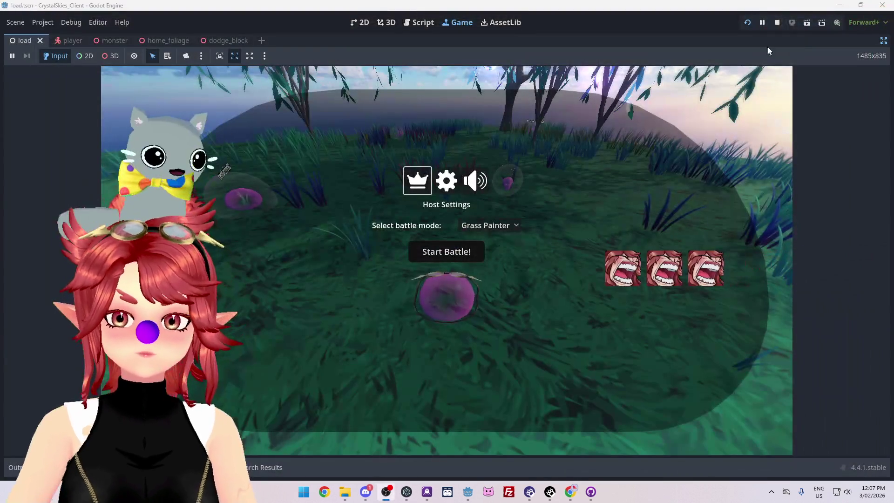
# Step: Stop the running game, click into line 150 of ui.gd, and minimise the Godot editor
pyautogui.click(777, 23)
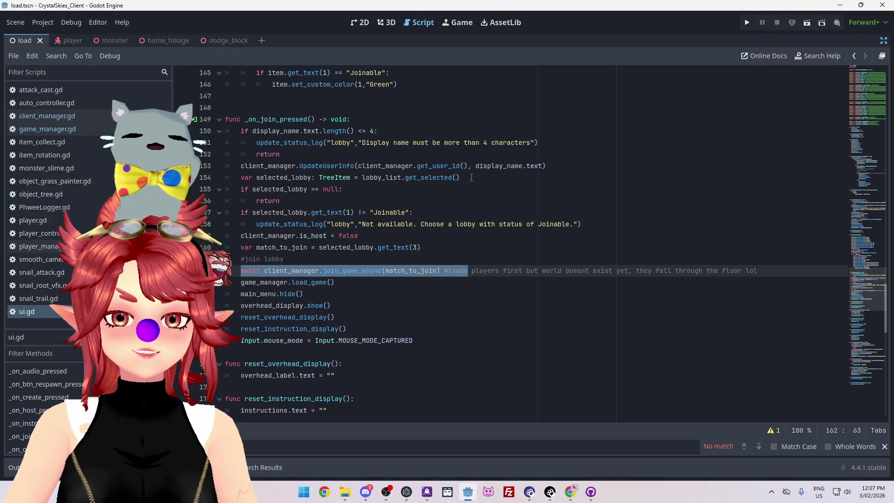
pyautogui.click(454, 132)
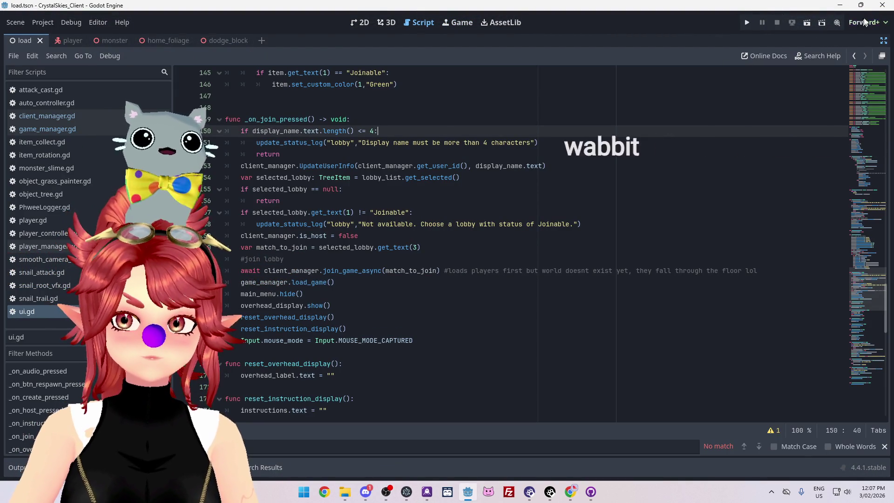
pyautogui.click(881, 7)
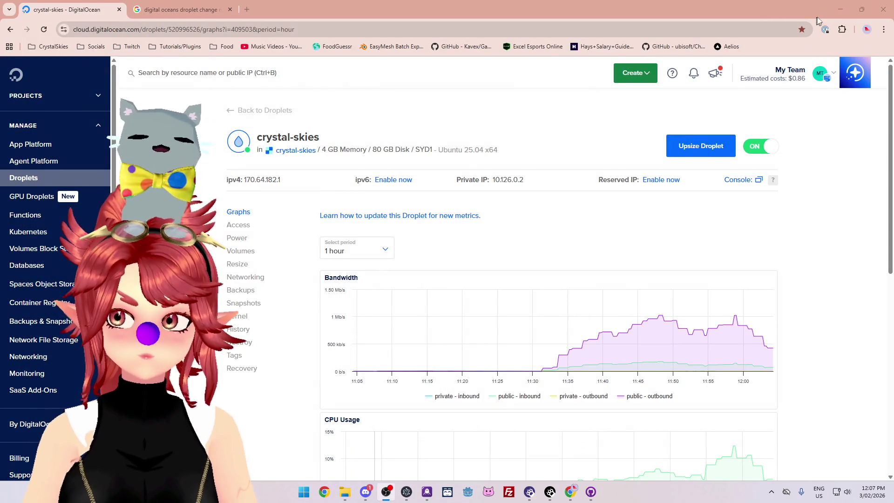
# Step: Minimise the browser, Discord, GitHub Desktop and node editor windows, then open the Start menu
pyautogui.click(842, 10)
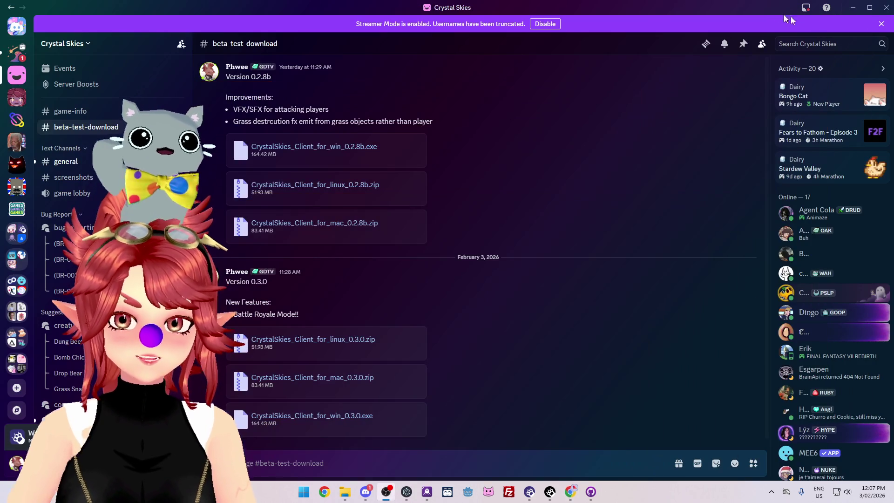
pyautogui.click(853, 10)
pyautogui.click(771, 51)
pyautogui.click(841, 7)
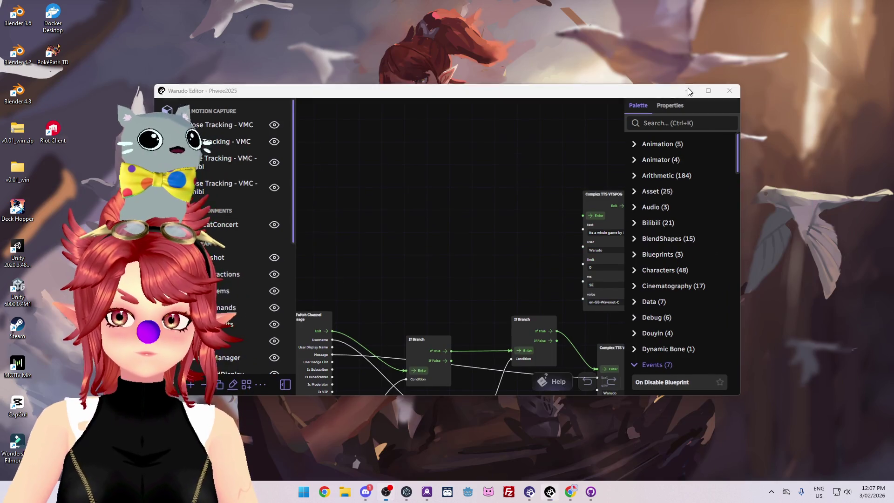
pyautogui.click(688, 88)
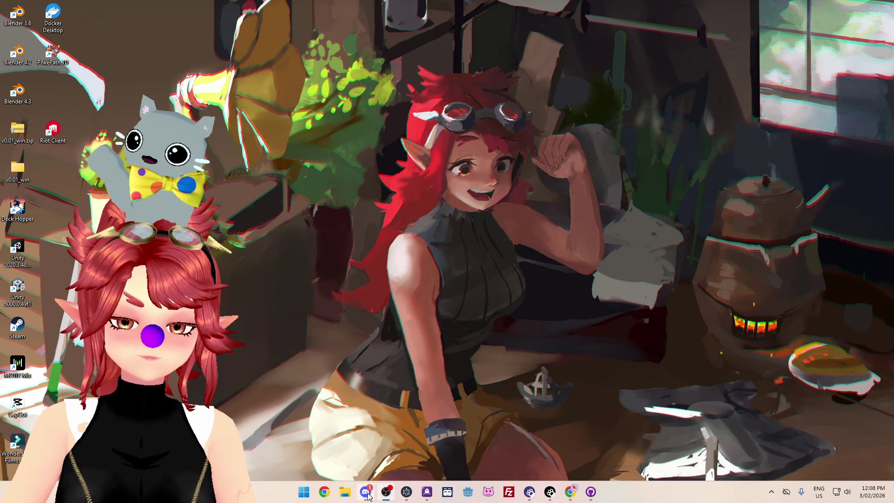
pyautogui.moveTo(368, 495)
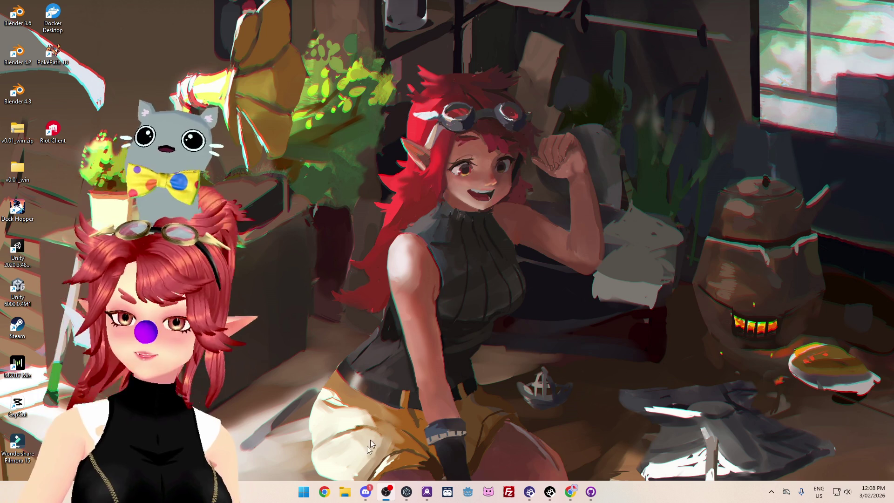
pyautogui.click(304, 493)
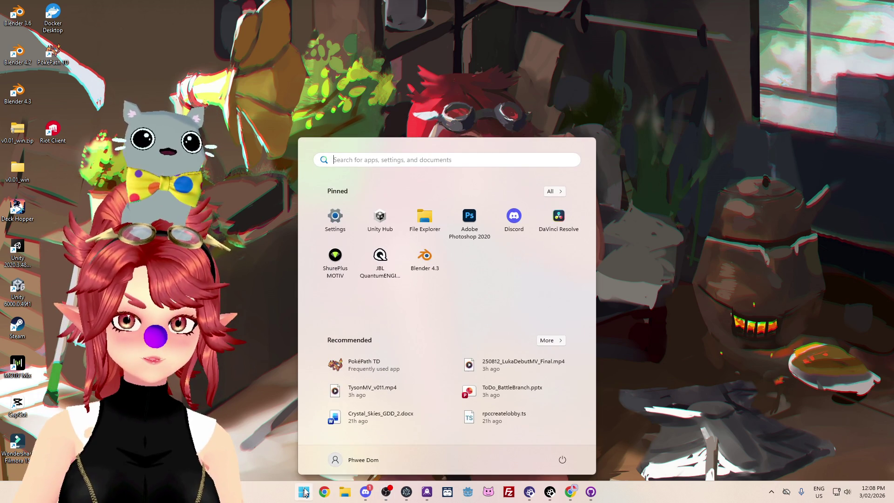
# Step: Search the Start menu for 'clip' and launch CLIP STUDIO
pyautogui.write('clip')
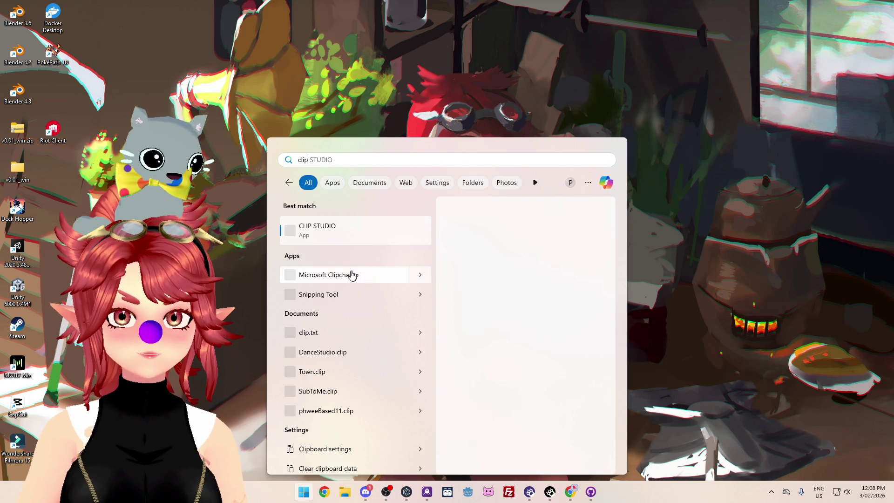
pyautogui.click(335, 233)
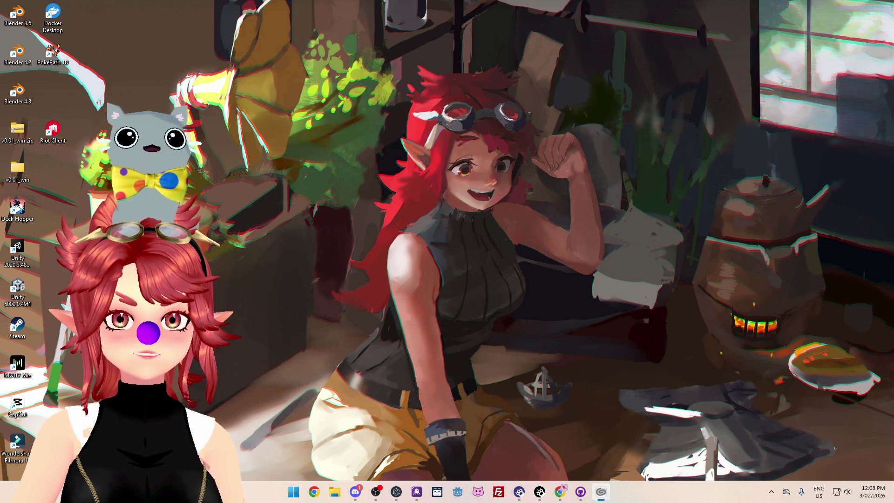
# Step: Open ToDo_BattleBranch.pptx from Project_26.0_CrystalSkies in File Explorer and go to slide 3
pyautogui.press('super+e')
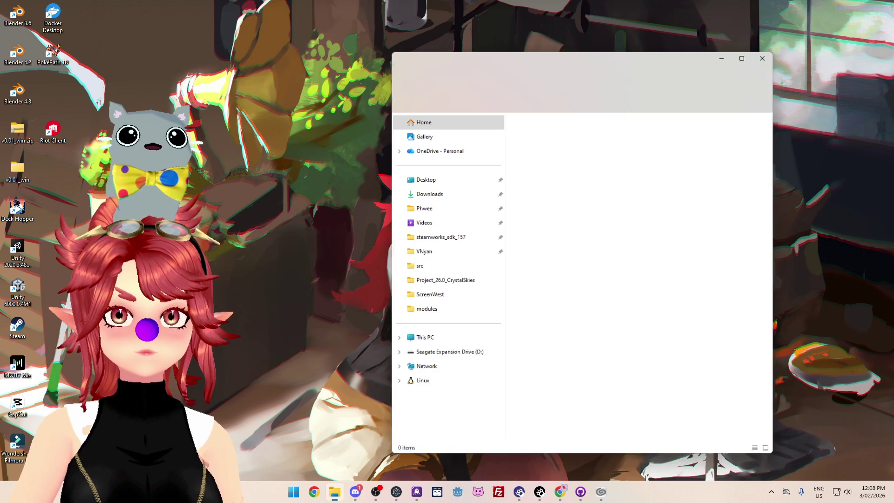
pyautogui.click(443, 282)
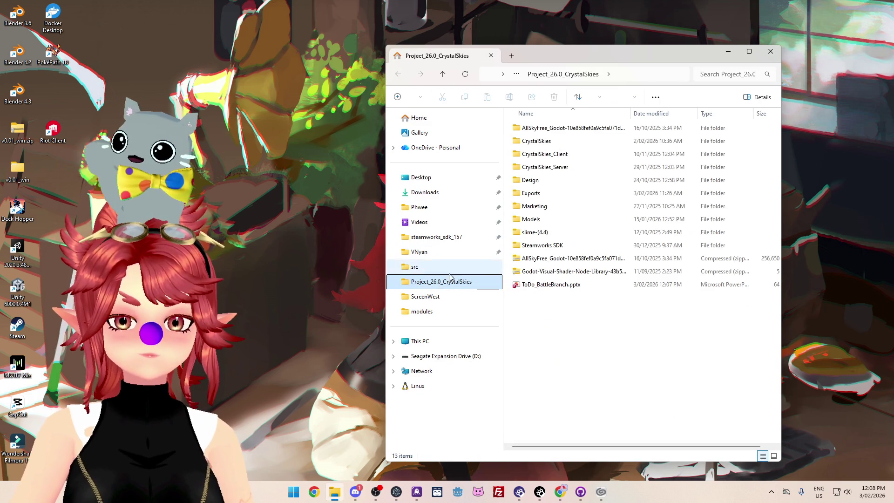
pyautogui.doubleClick(543, 286)
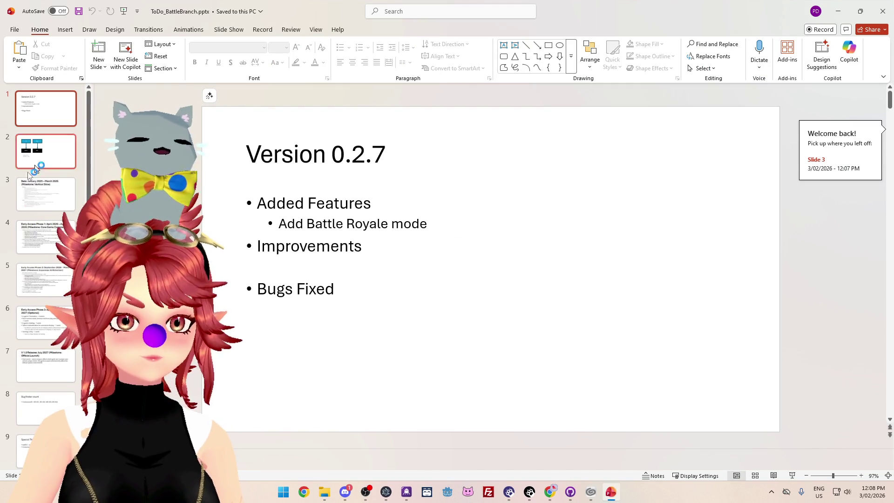
pyautogui.click(34, 182)
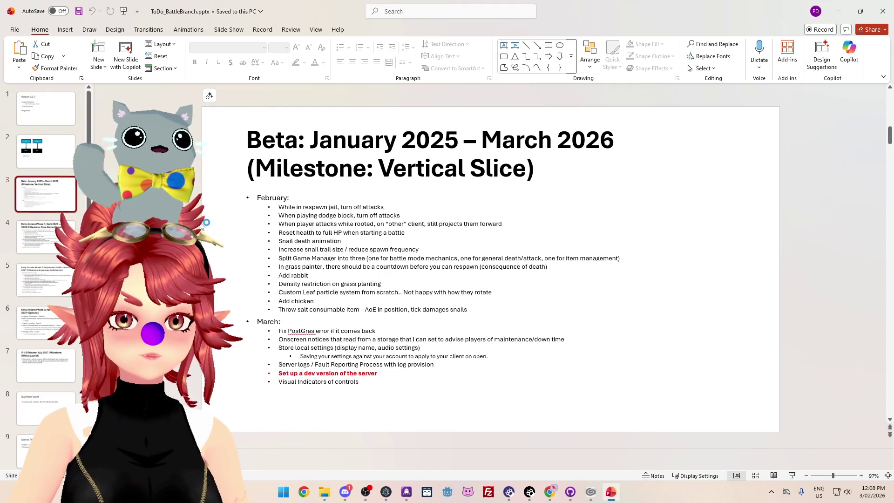
# Step: Place the cursor in the Beta slide's to-do list text, then switch to Clip Studio Paint
pyautogui.click(294, 374)
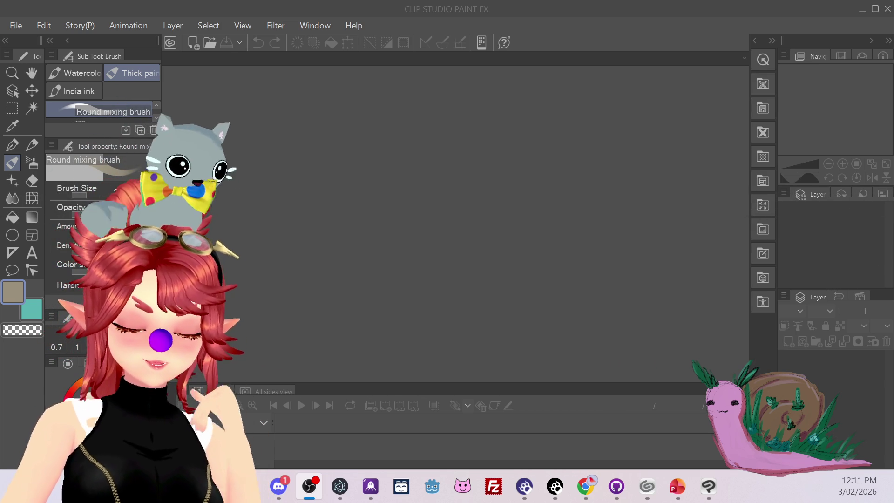
pyautogui.click(191, 52)
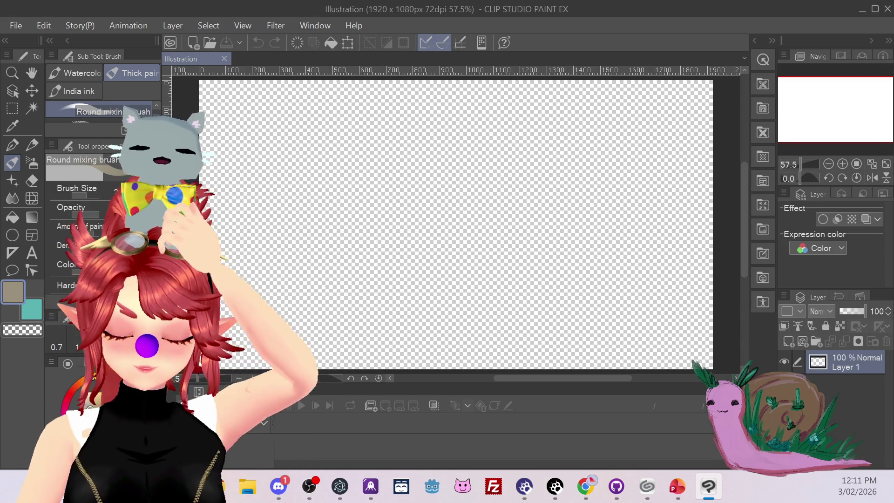
# Step: Add Layer 2, fill Layer 1 with beige, select Layer 2 with the pen, then show the desktop
pyautogui.click(787, 343)
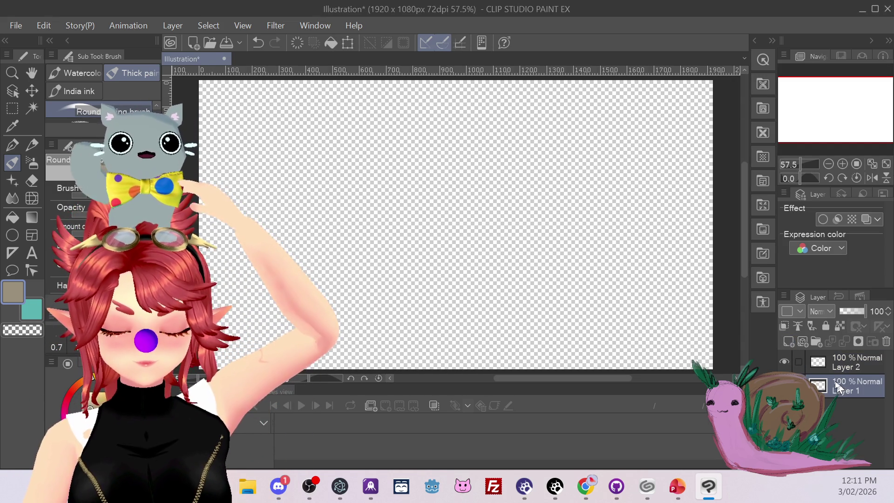
pyautogui.click(12, 216)
pyautogui.click(278, 284)
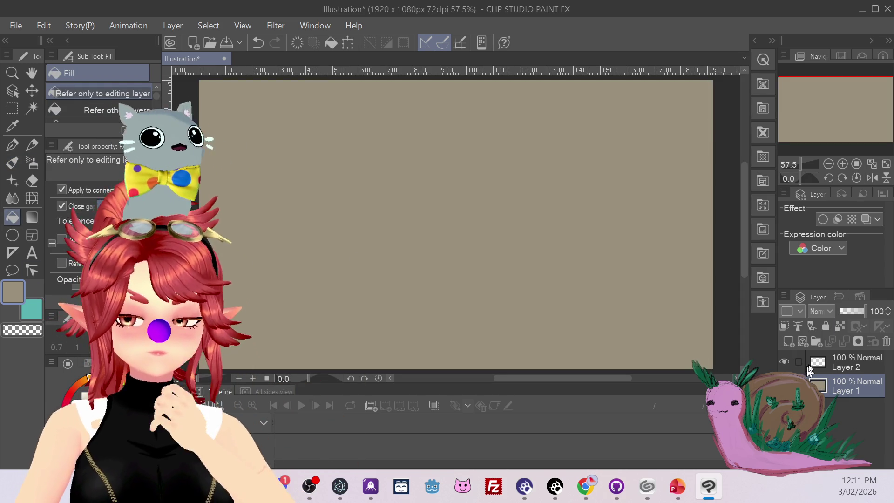
pyautogui.click(842, 363)
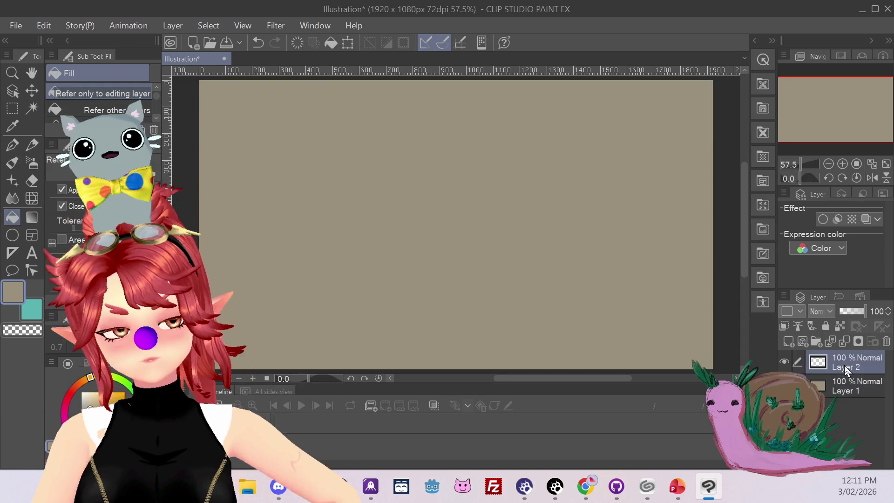
pyautogui.click(12, 144)
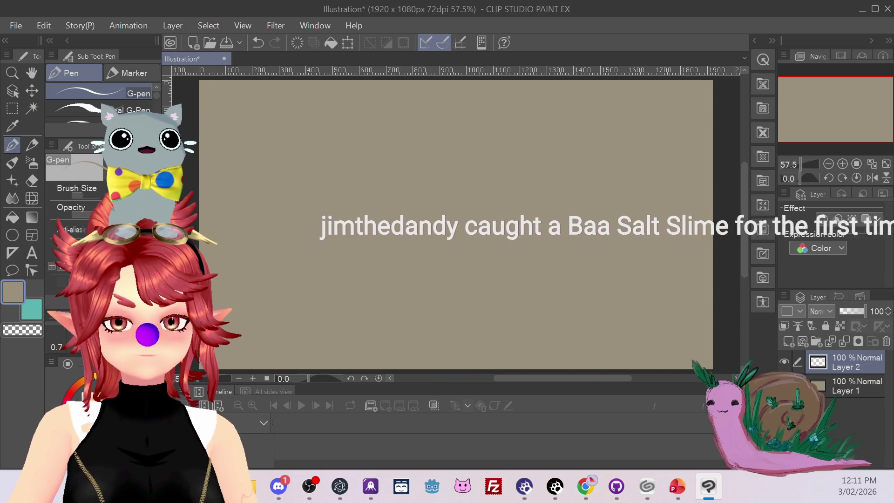
pyautogui.press('super+d')
pyautogui.press('super+d')
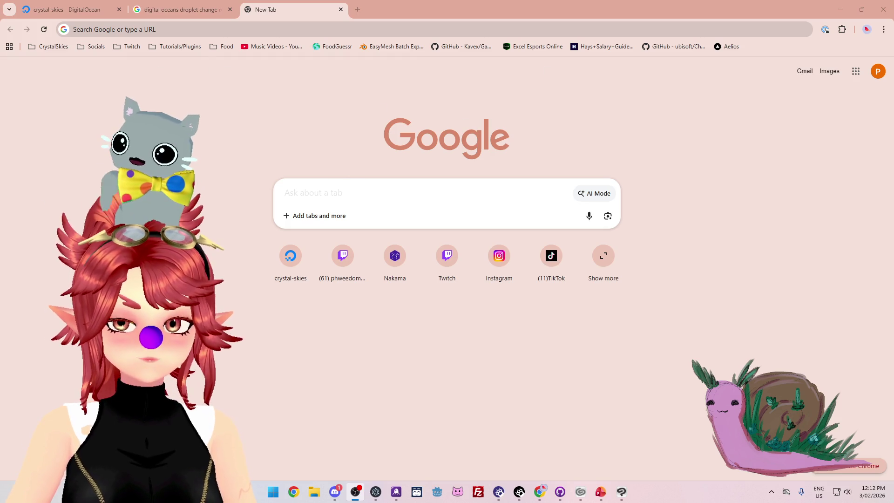
# Step: Search Google for 'cute rabbit' and switch to the Images results
pyautogui.click(333, 188)
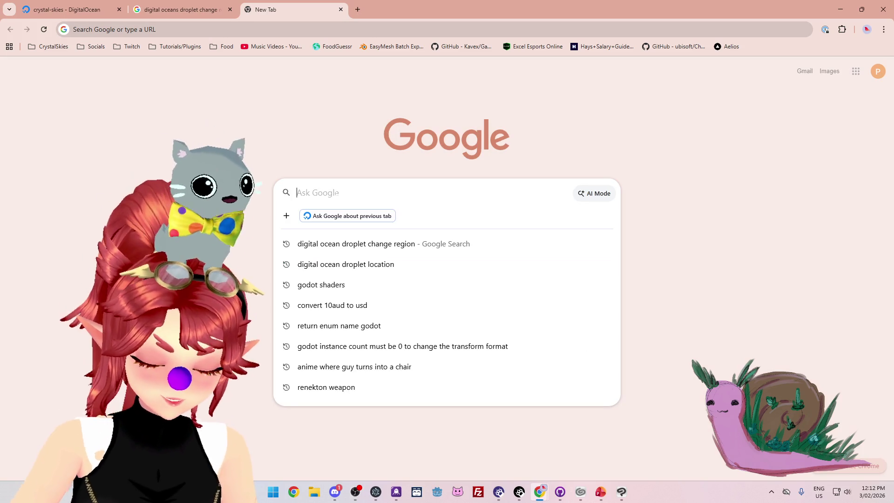
pyautogui.write('cute rabbit')
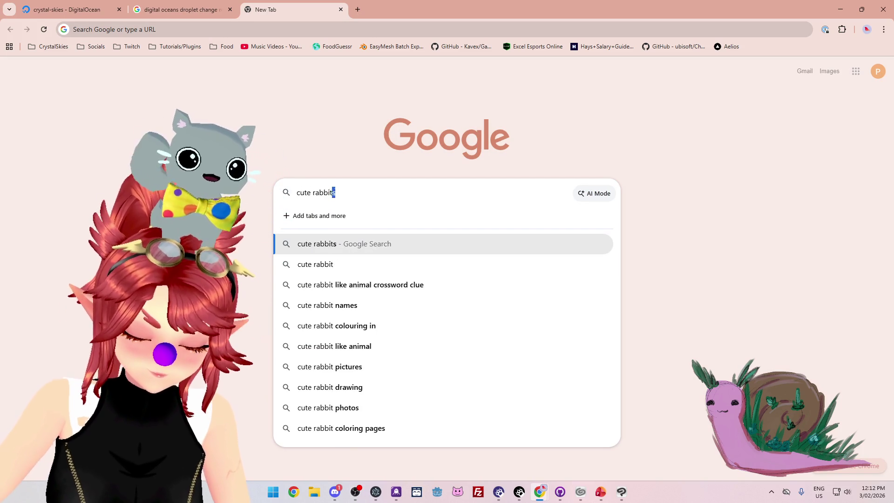
pyautogui.press('Down')
pyautogui.press('Return')
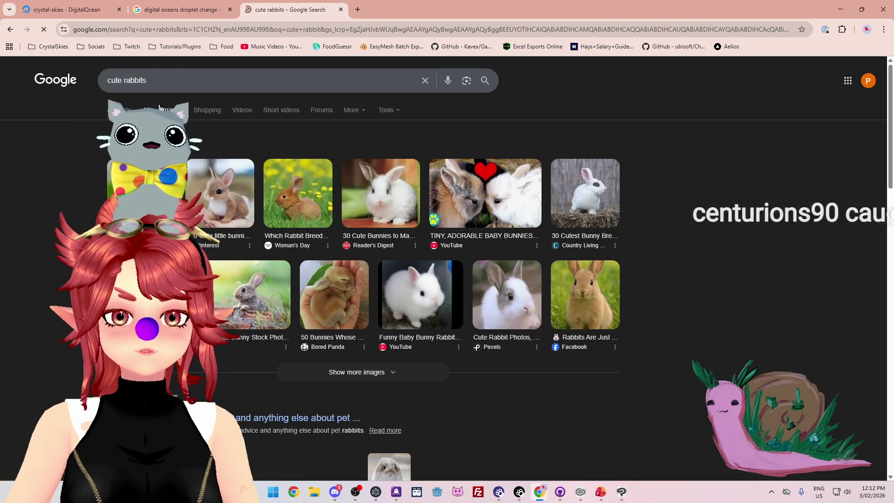
pyautogui.click(171, 110)
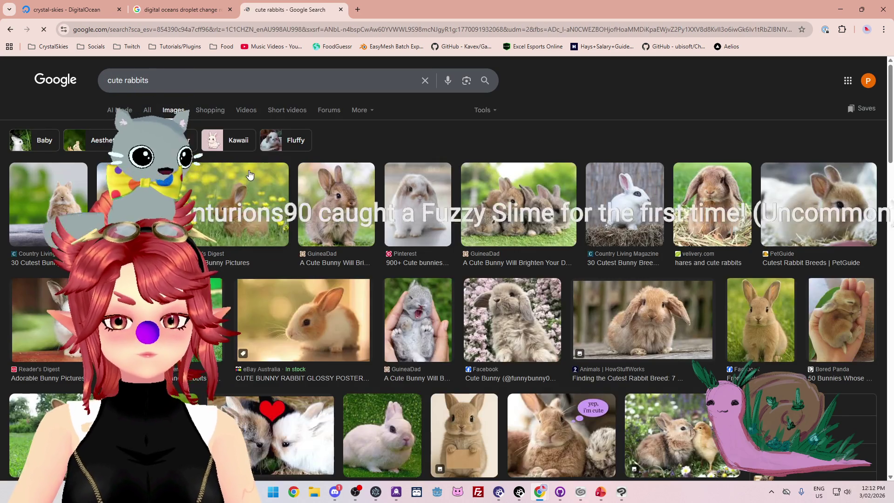
# Step: Change the image search to 'cute rabbit low poly' and scroll the results
pyautogui.click(155, 73)
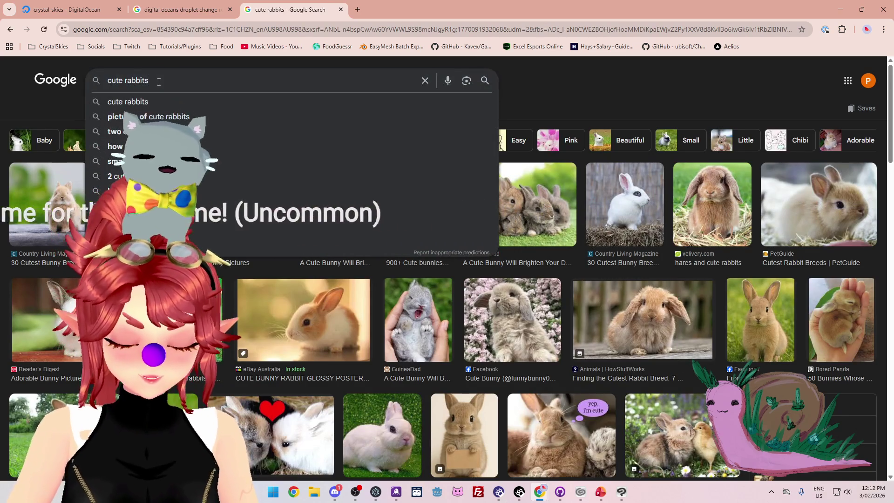
pyautogui.press('BackSpace')
pyautogui.write('lowpoly')
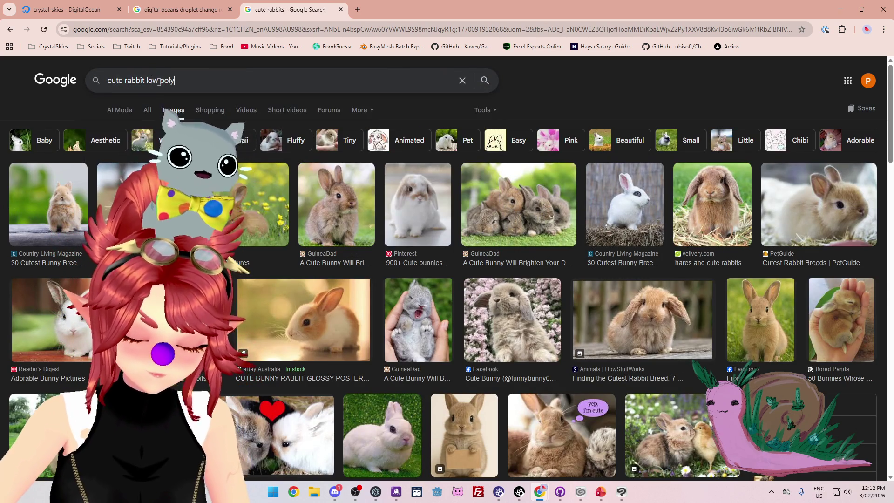
pyautogui.press('Return')
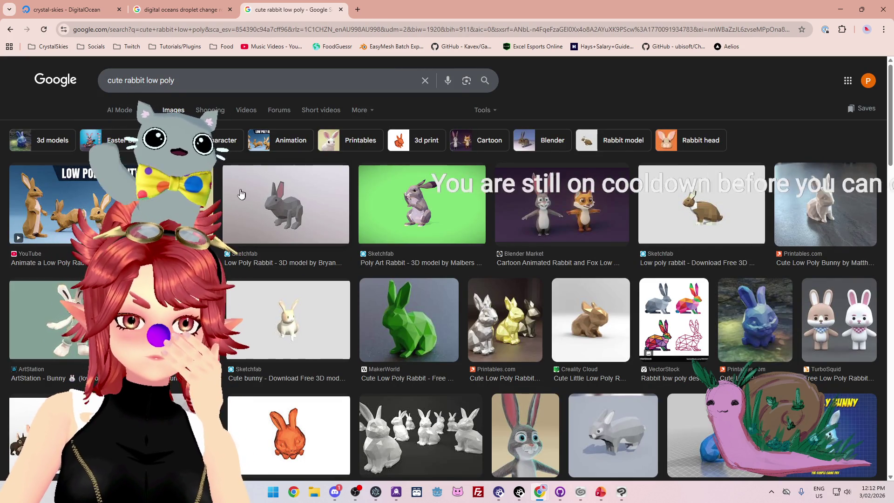
pyautogui.scroll(-1, 228, 203)
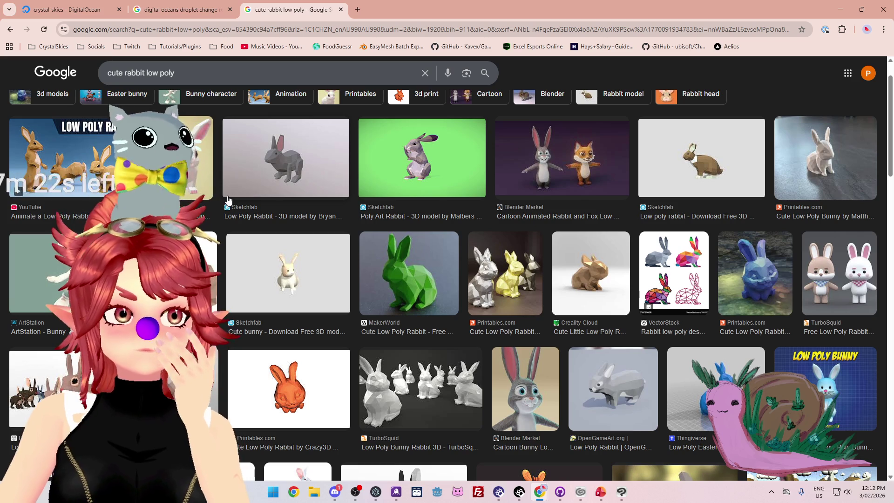
pyautogui.scroll(-1, 228, 202)
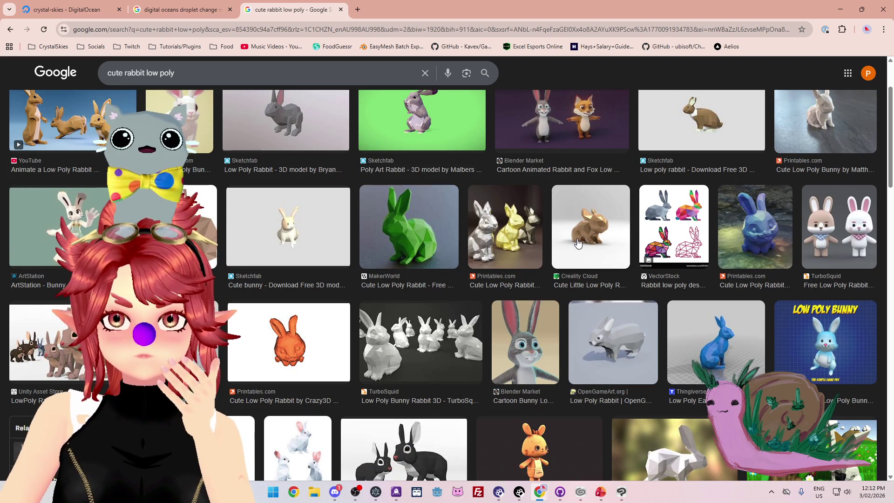
pyautogui.scroll(-6, 577, 239)
pyautogui.scroll(-4, 321, 223)
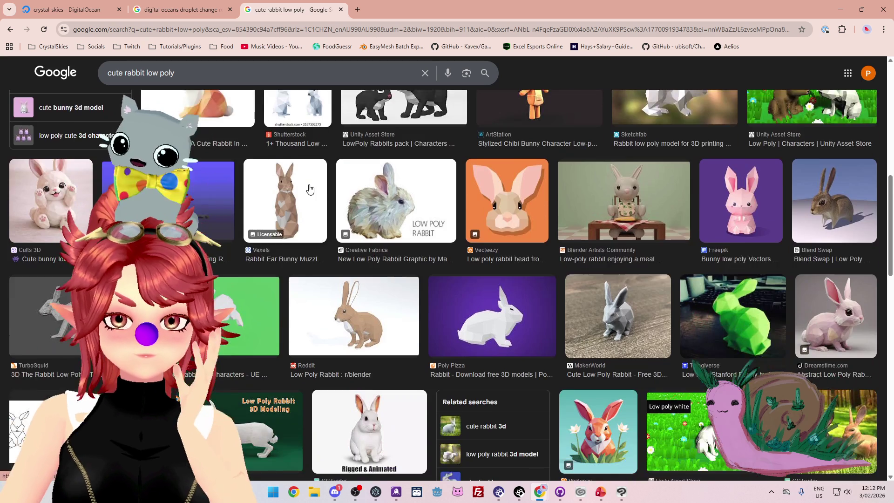
pyautogui.scroll(-2, 309, 184)
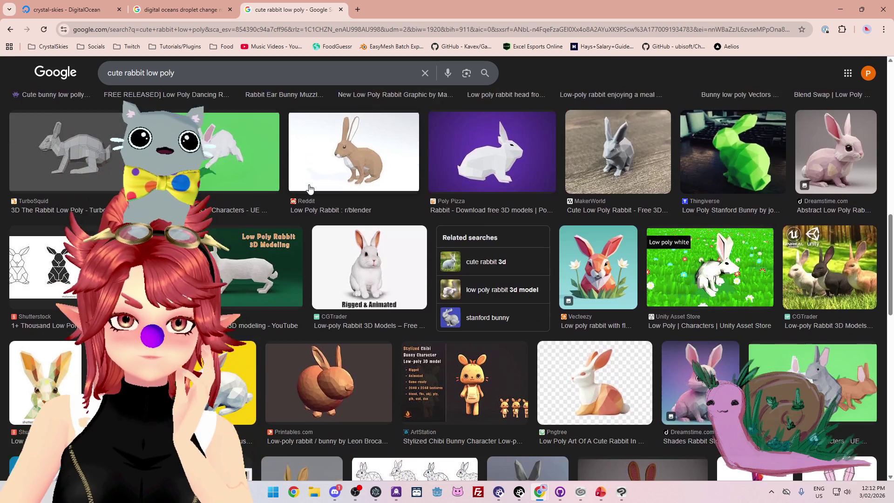
pyautogui.scroll(-3, 308, 187)
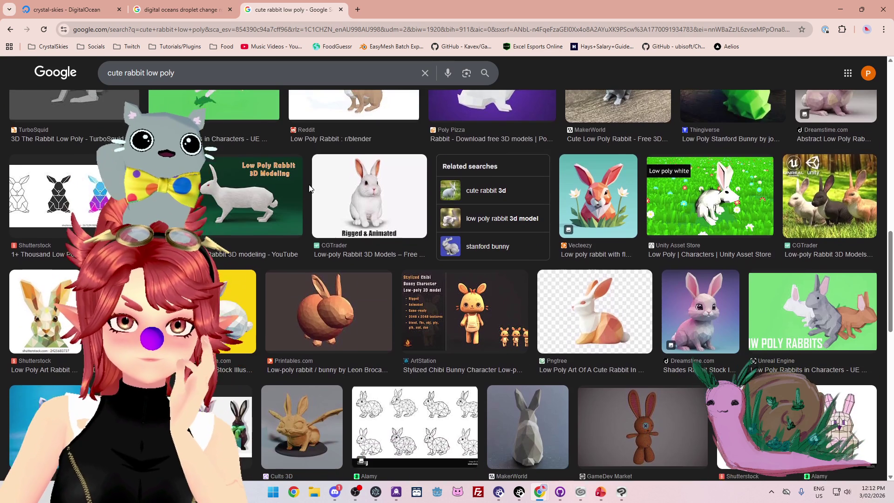
pyautogui.scroll(-3, 309, 189)
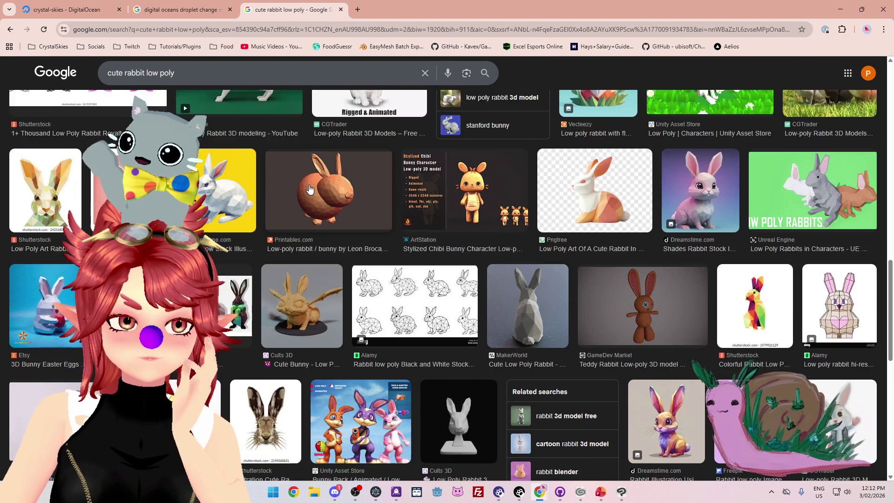
pyautogui.scroll(-2, 309, 187)
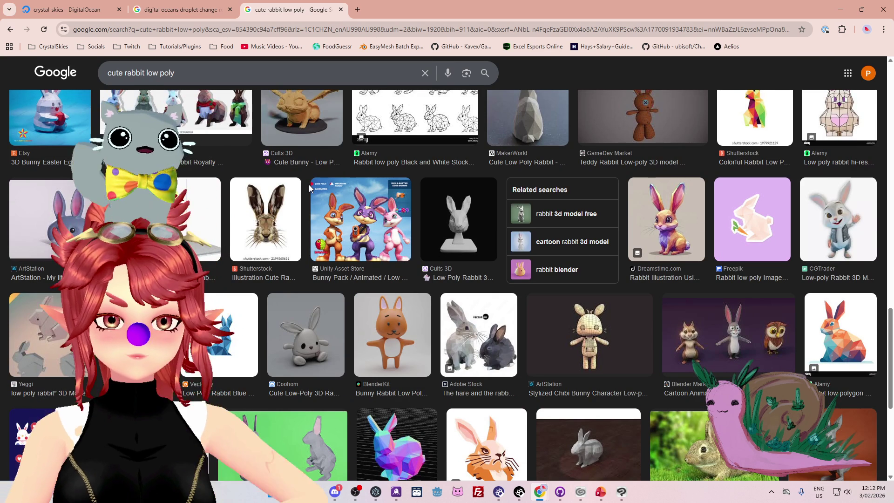
pyautogui.scroll(-3, 309, 186)
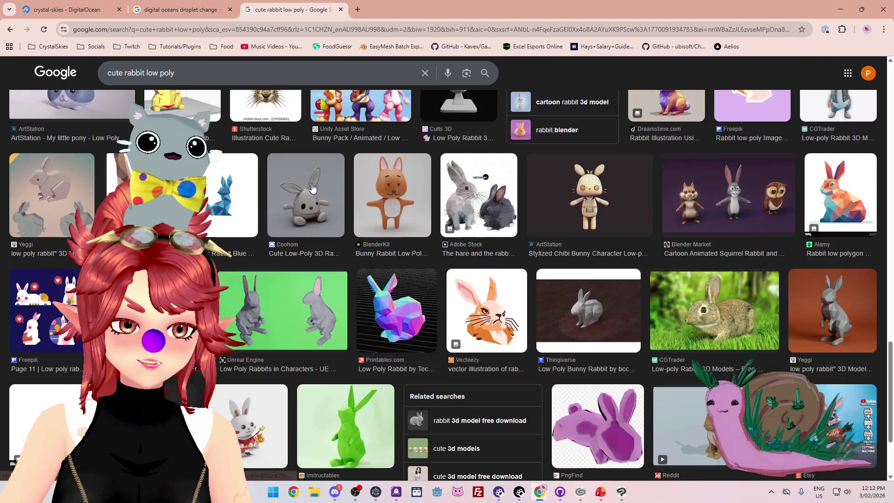
pyautogui.scroll(-3, 311, 188)
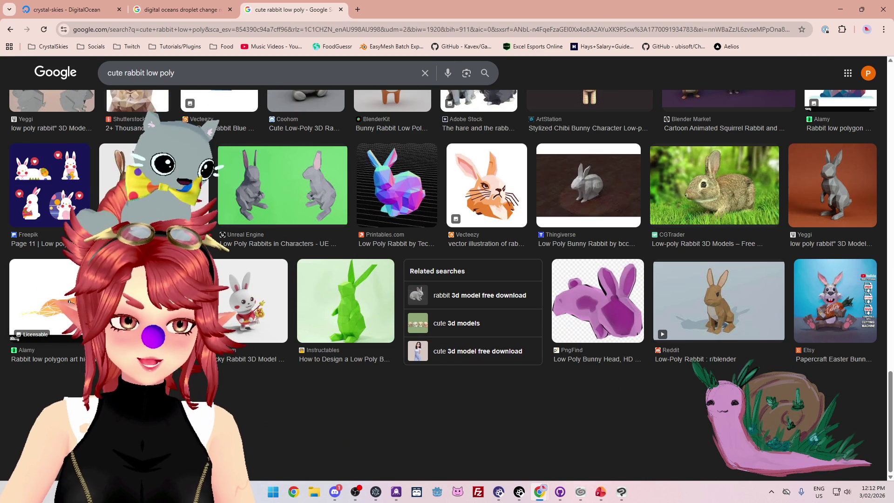
pyautogui.scroll(2, 529, 270)
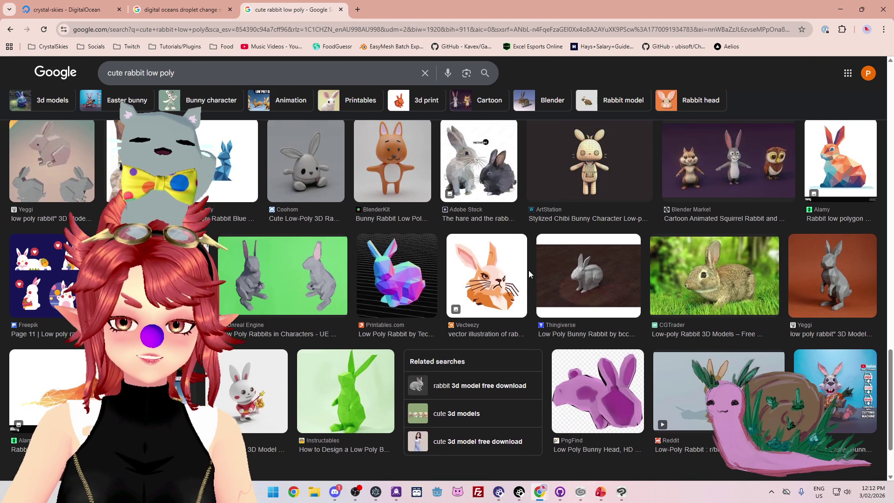
pyautogui.scroll(1, 529, 270)
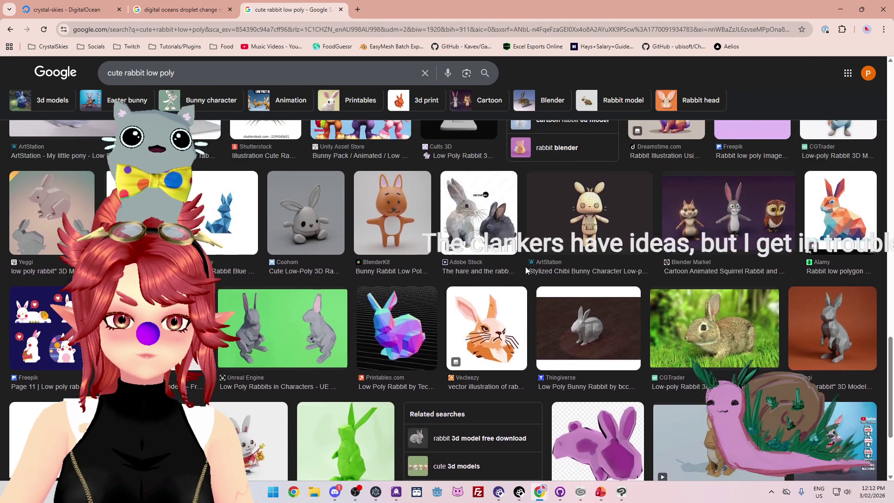
pyautogui.scroll(3, 525, 266)
pyautogui.scroll(4, 526, 266)
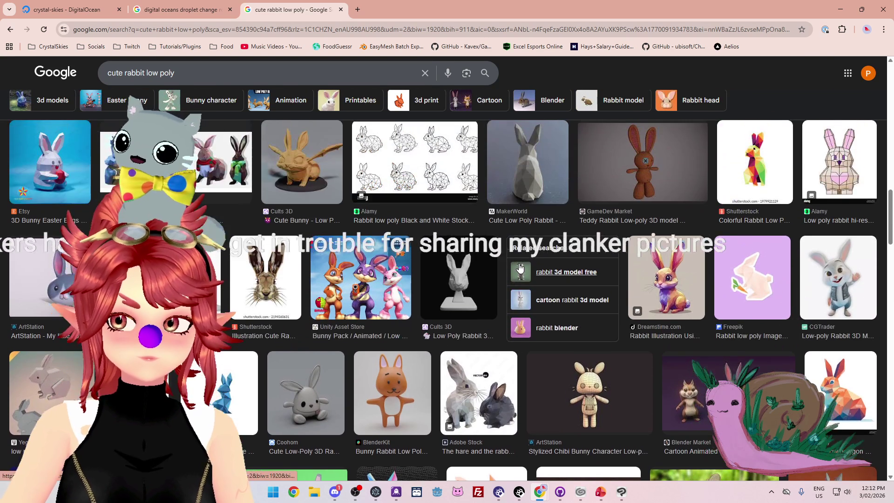
pyautogui.scroll(1, 518, 267)
pyautogui.scroll(1, 518, 266)
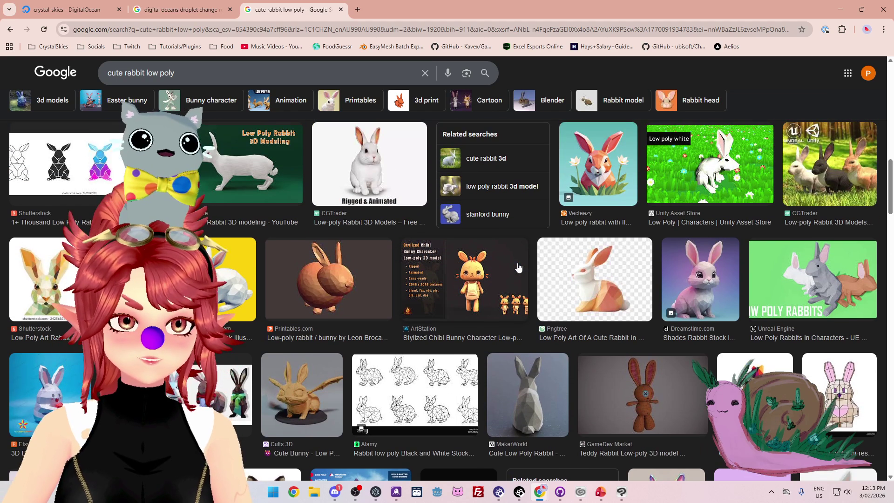
pyautogui.scroll(1, 518, 267)
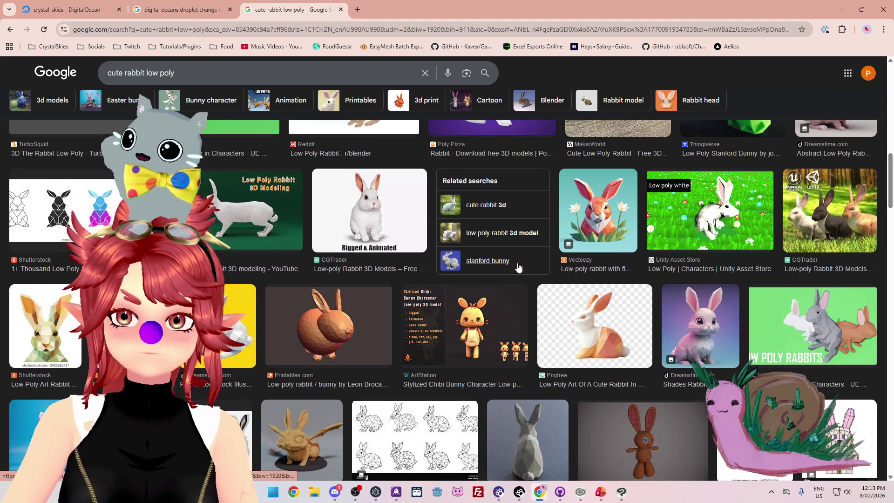
pyautogui.scroll(2, 518, 267)
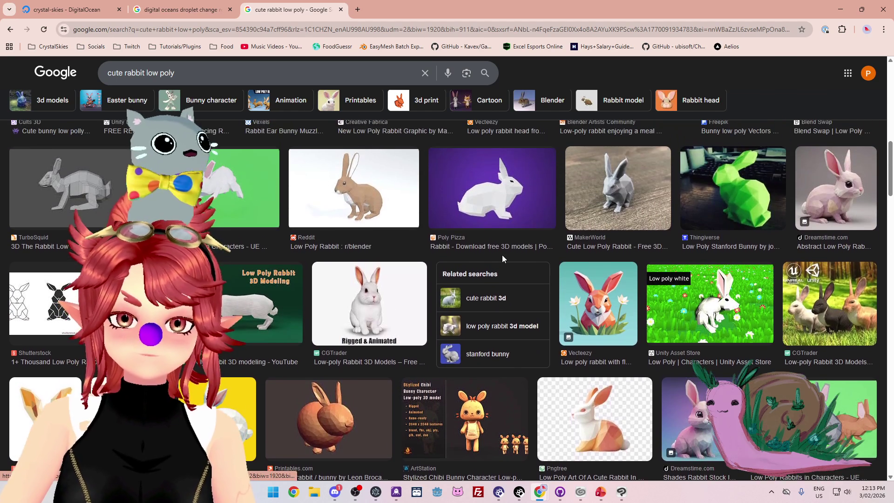
pyautogui.scroll(1, 502, 257)
pyautogui.scroll(1, 502, 256)
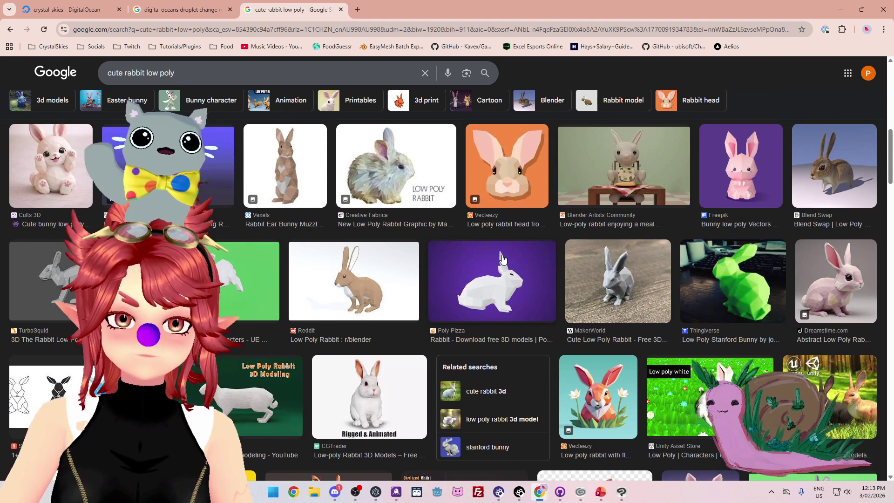
pyautogui.scroll(4, 502, 257)
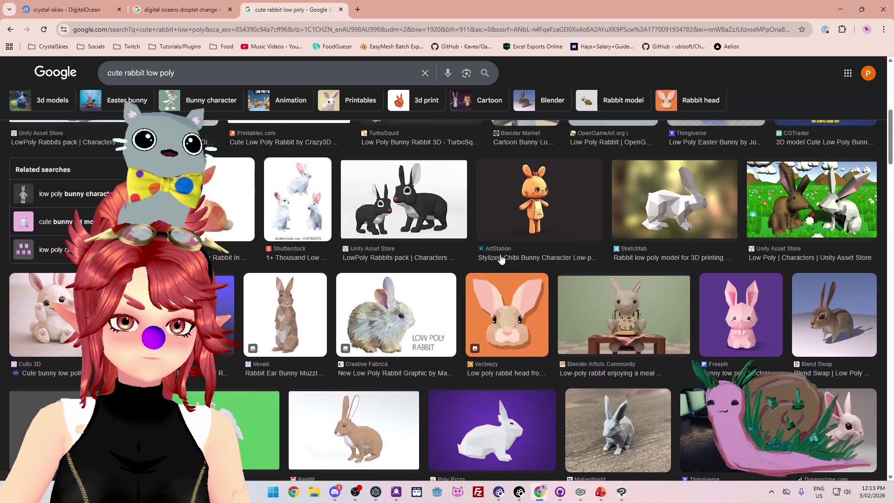
pyautogui.scroll(1, 499, 258)
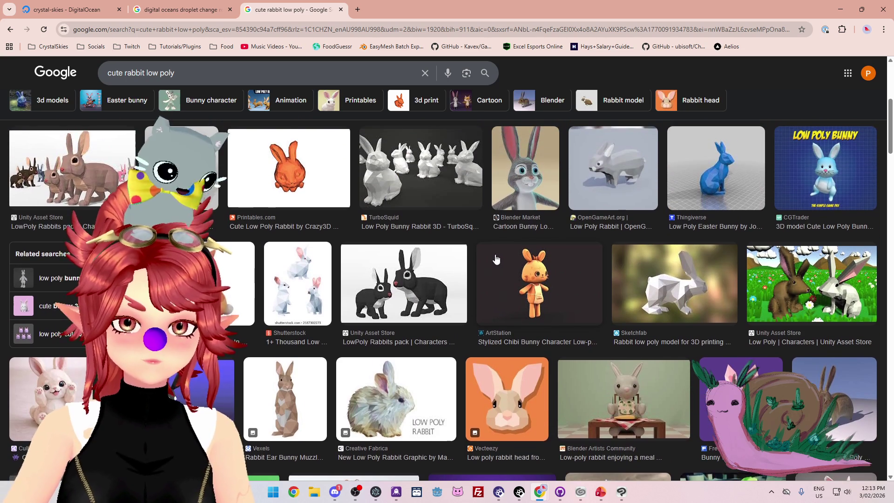
pyautogui.scroll(1, 496, 259)
pyautogui.scroll(1, 497, 258)
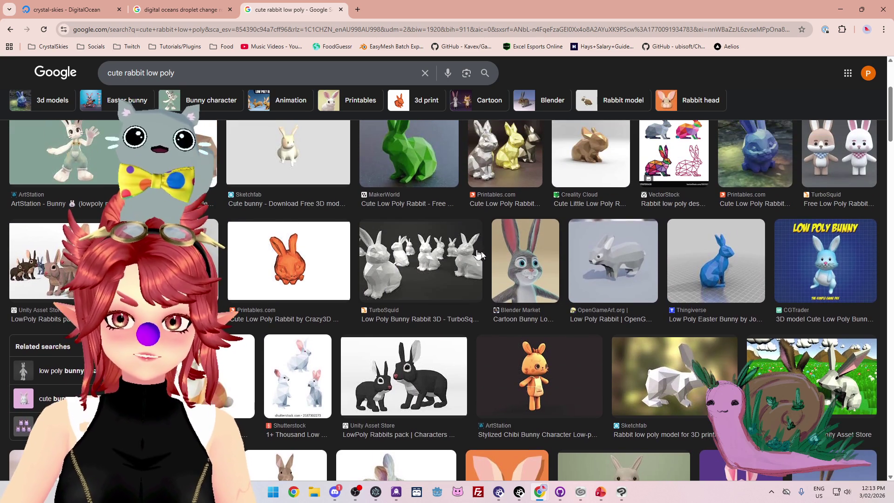
pyautogui.scroll(-1, 378, 228)
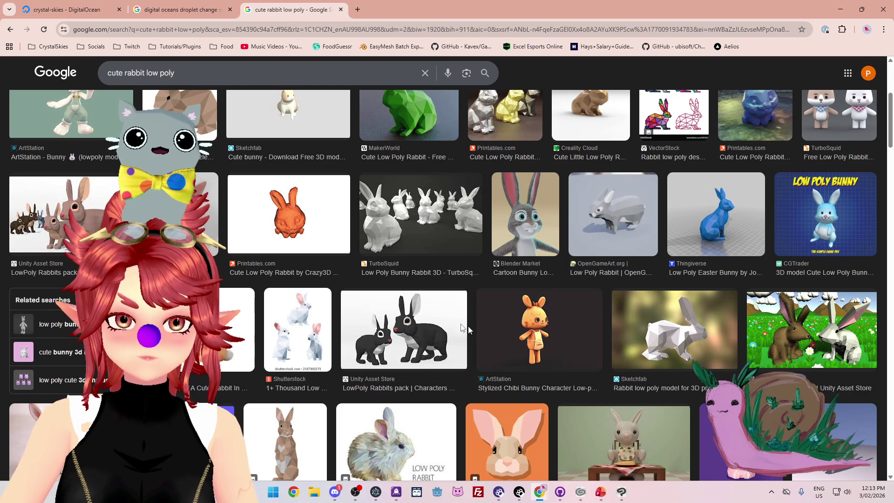
pyautogui.click(664, 354)
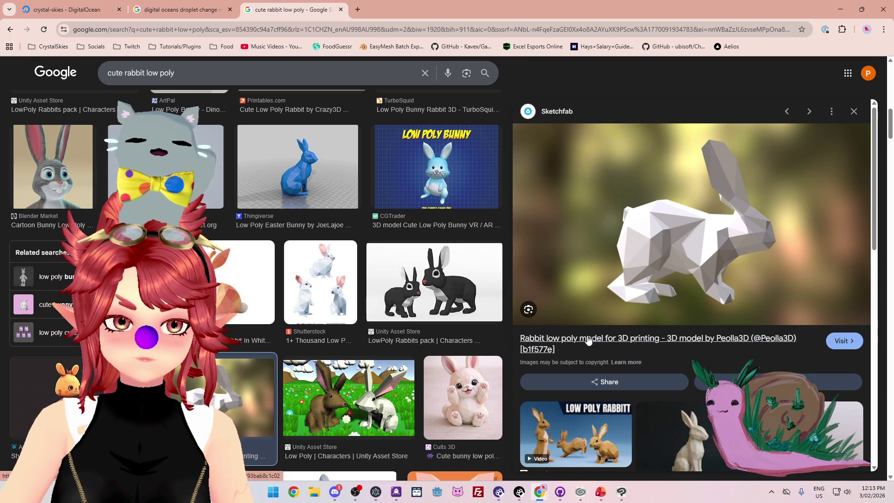
# Step: In a new tab, search Google for 'sketchfab rabbit'
pyautogui.scroll(-2, 574, 331)
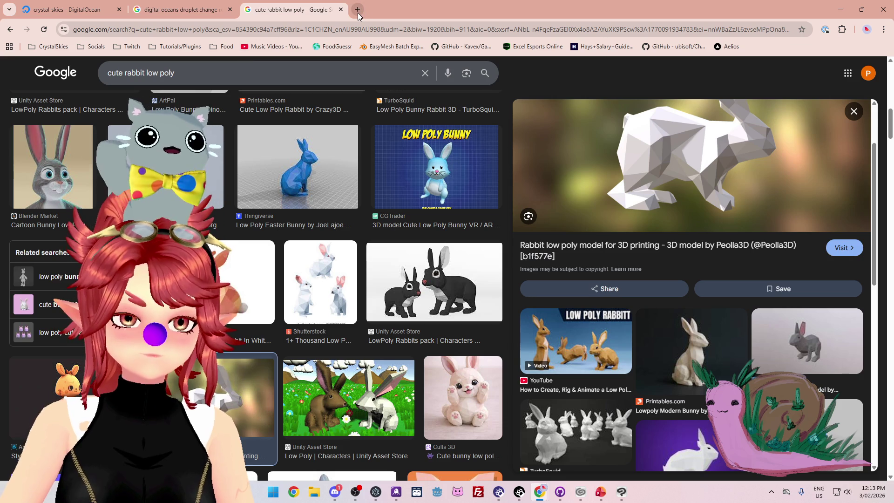
pyautogui.scroll(2, 577, 258)
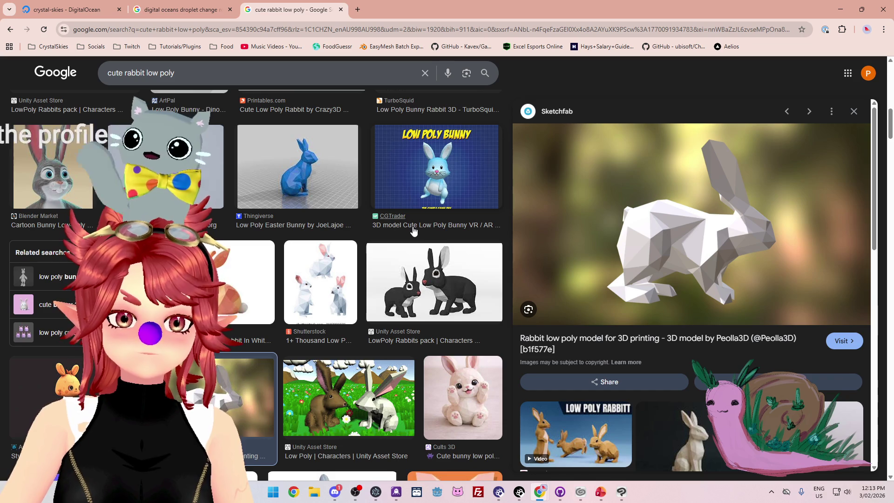
pyautogui.scroll(1, 413, 231)
pyautogui.scroll(1, 413, 230)
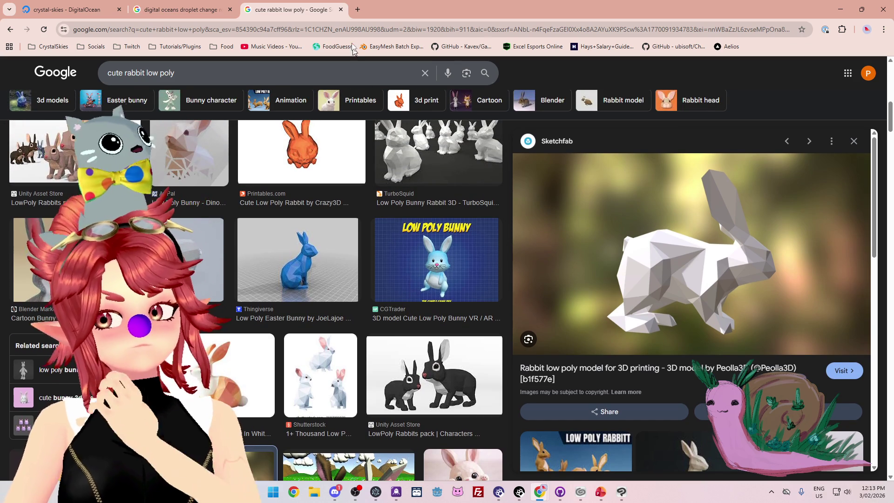
pyautogui.click(356, 11)
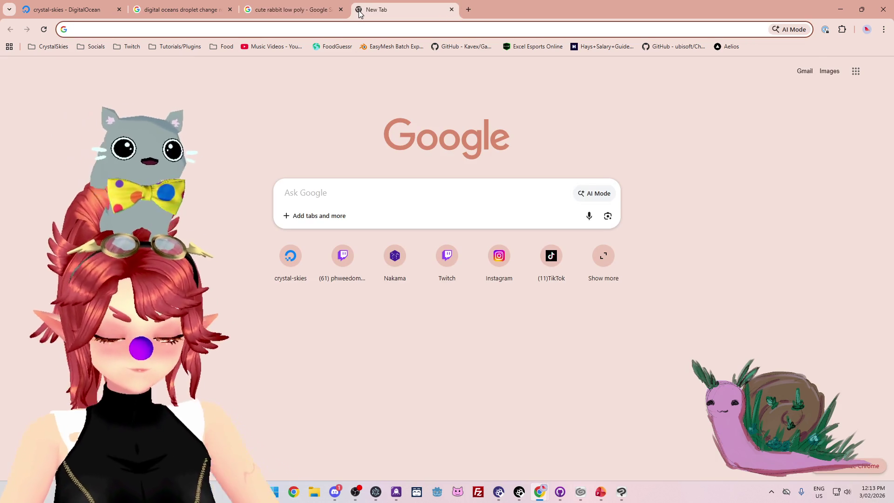
pyautogui.write('sketchfab rabbit')
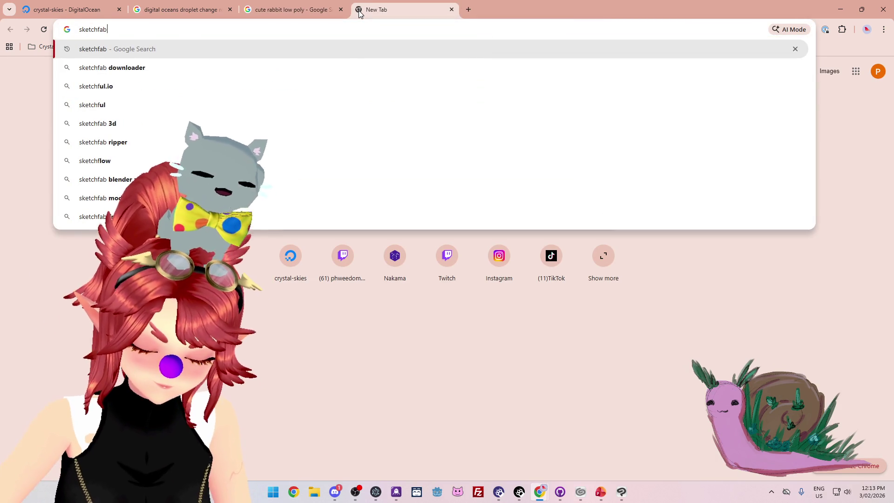
pyautogui.press('Return')
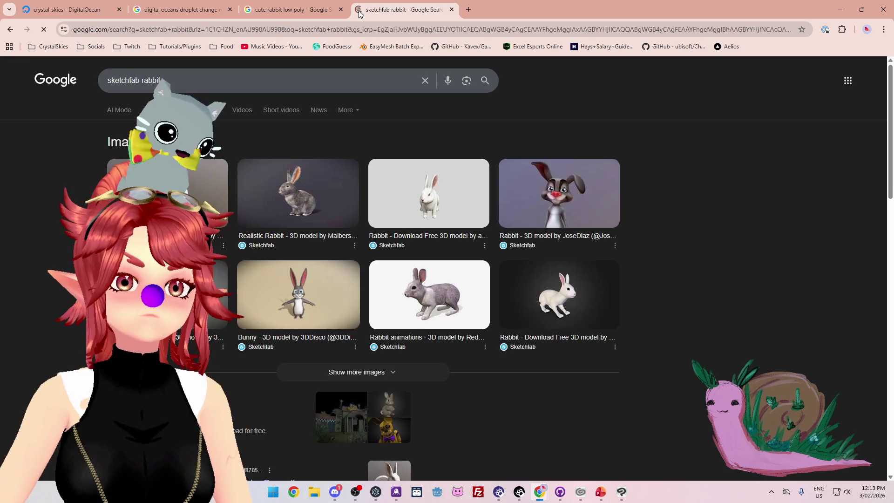
# Step: Cut the rabbit tag path from the Sketchfab address to load its home page
pyautogui.scroll(-3, 447, 270)
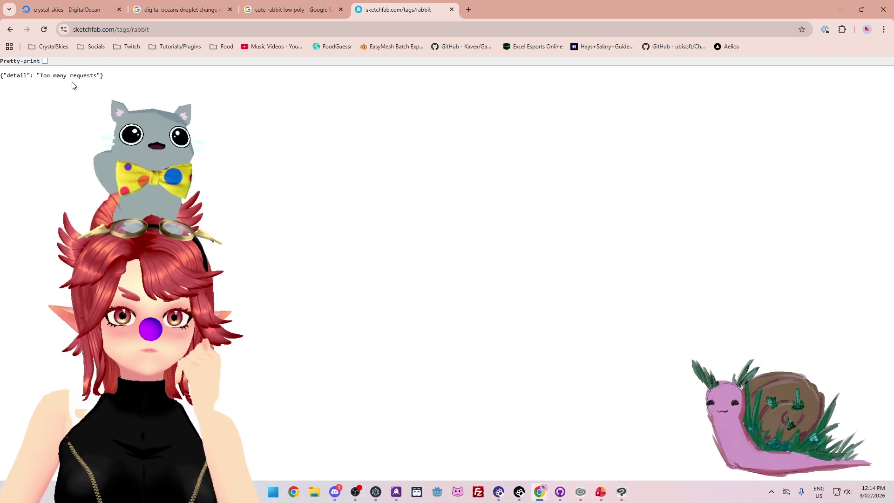
pyautogui.click(136, 29)
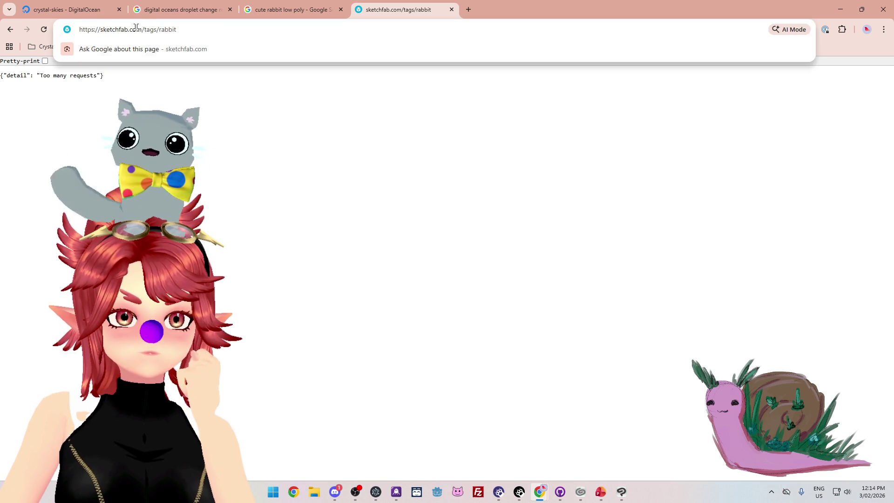
pyautogui.moveTo(142, 29); pyautogui.dragTo(180, 29)
pyautogui.press('BackSpace')
pyautogui.press('Return')
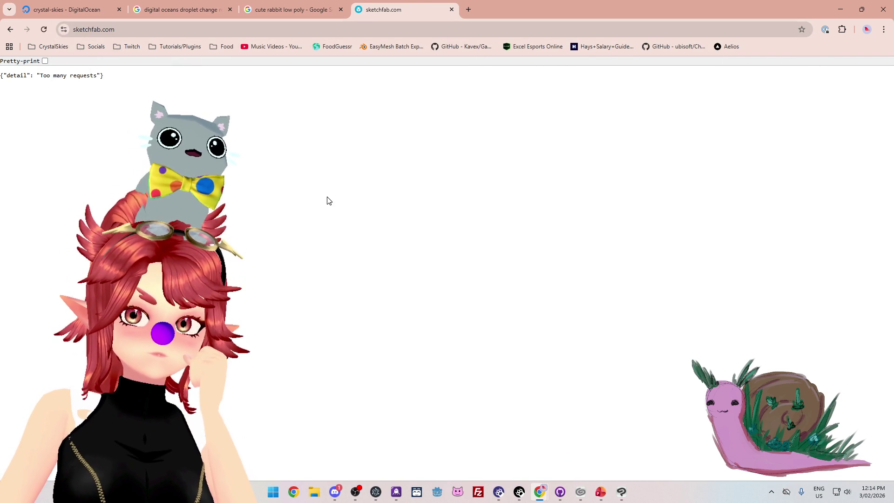
# Step: Open the flowerhead bookmark from the CrystalSkies folder in a new tab, then close it and the Sketchfab tab
pyautogui.click(471, 12)
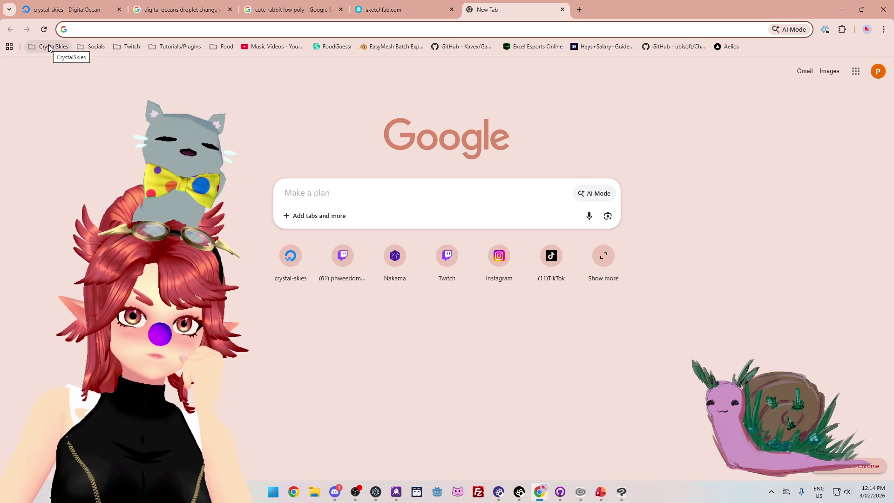
pyautogui.click(69, 49)
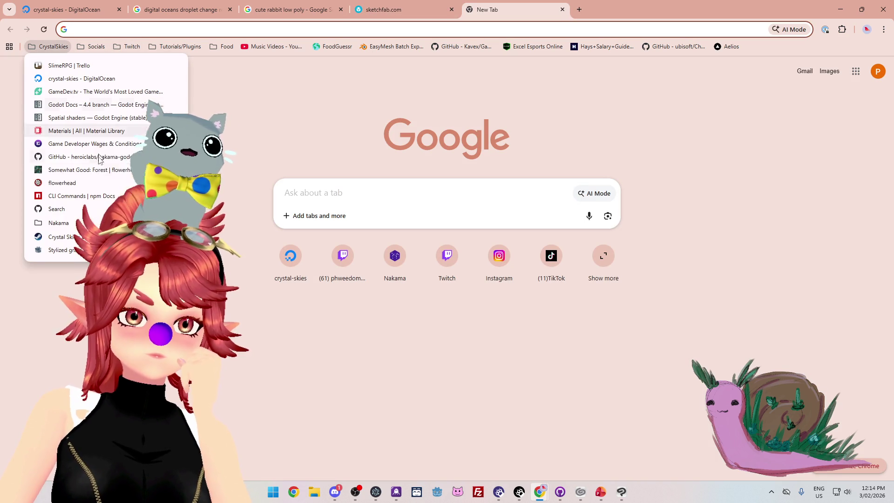
pyautogui.click(69, 183)
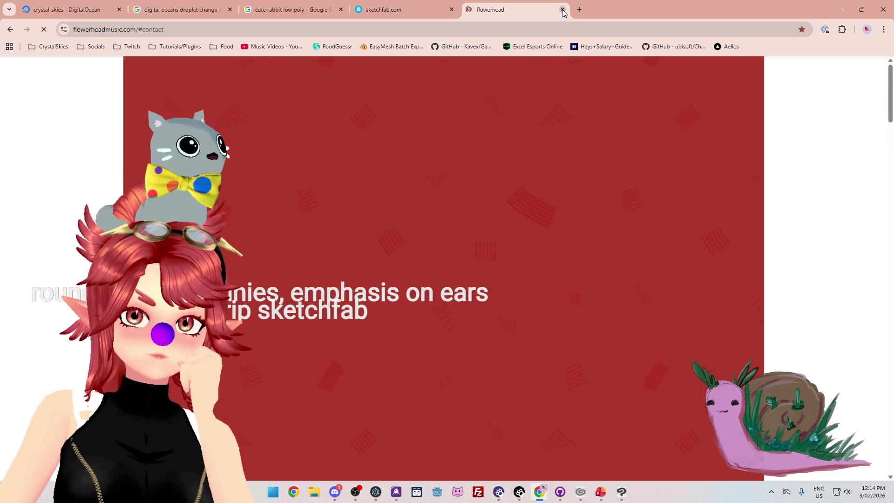
pyautogui.click(563, 10)
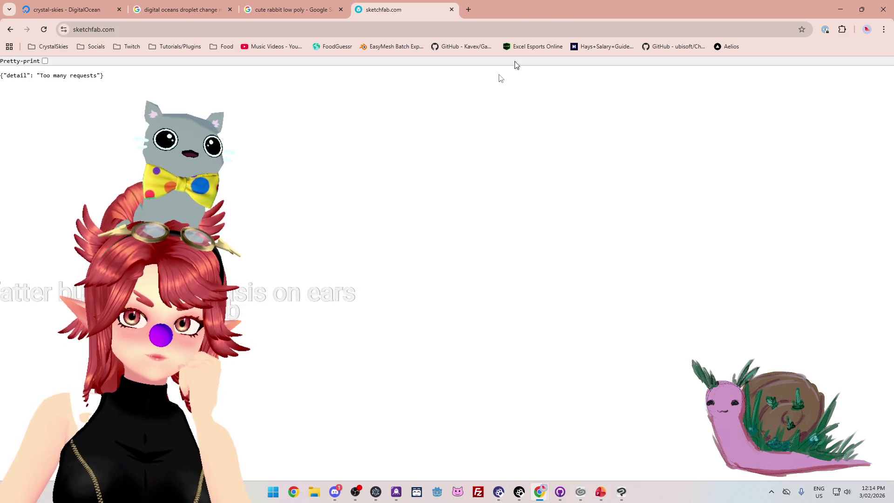
pyautogui.click(452, 9)
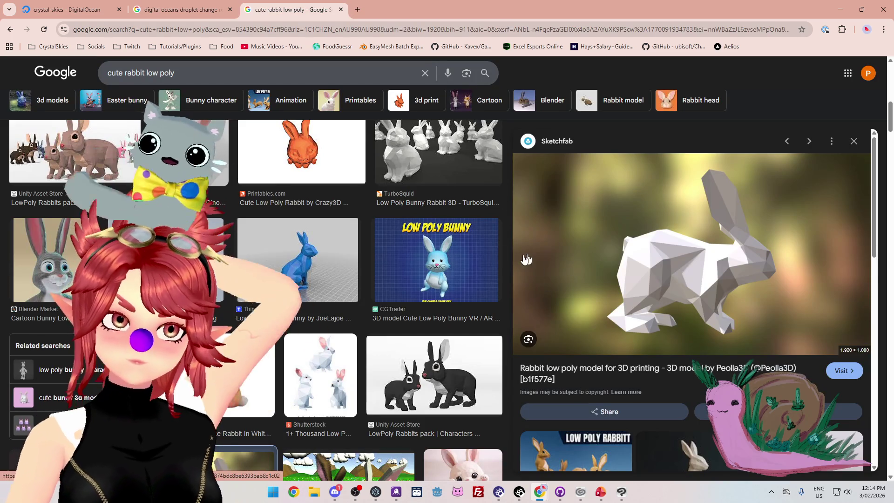
# Step: Change the image search from 'low poly' to 'cute rabbit electric', then to 'cute rabbit lightning'
pyautogui.scroll(-5, 393, 262)
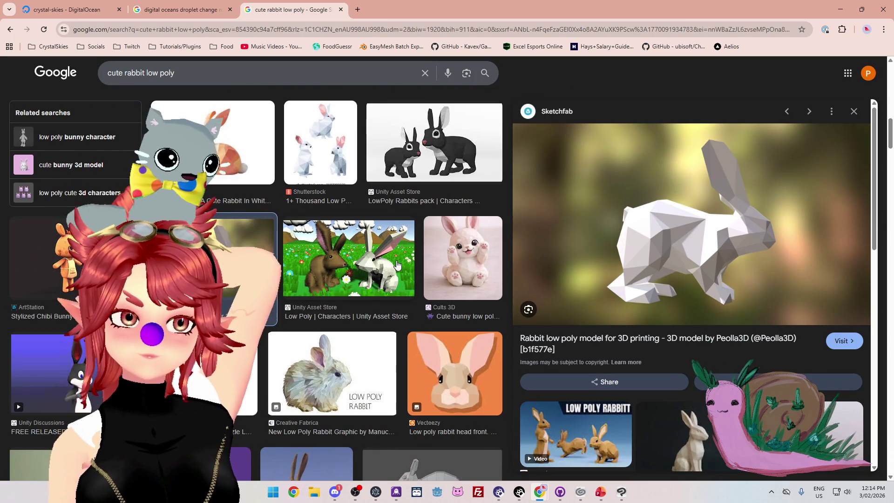
pyautogui.scroll(5, 394, 264)
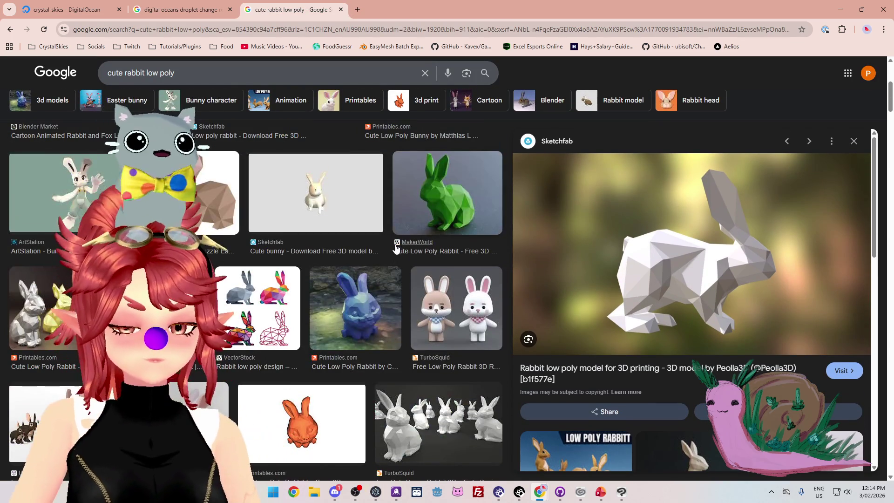
pyautogui.scroll(5, 395, 247)
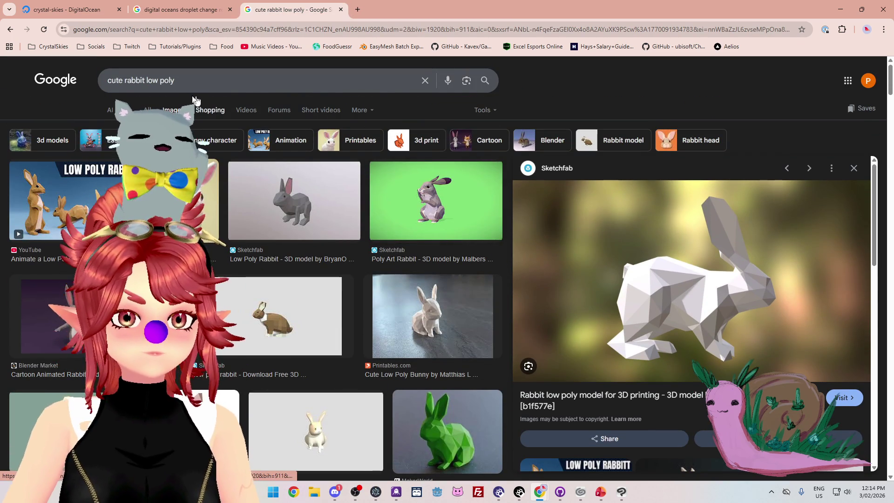
pyautogui.moveTo(170, 79); pyautogui.dragTo(203, 75)
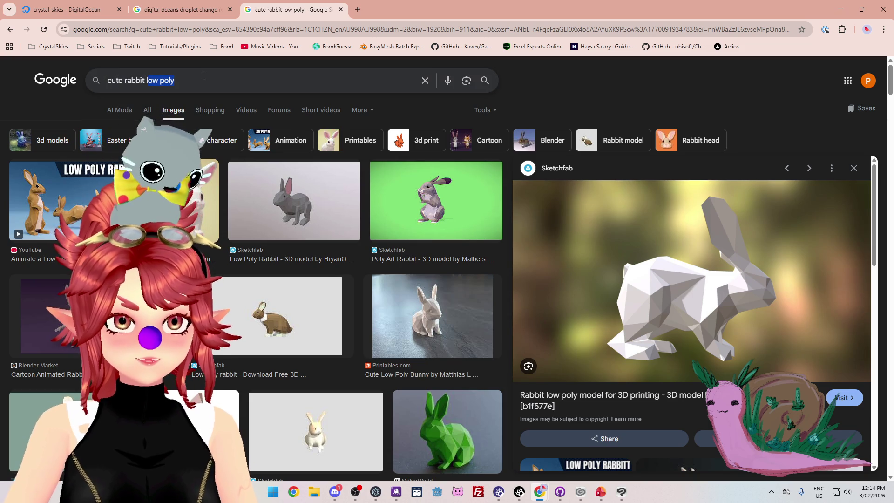
pyautogui.press('BackSpace')
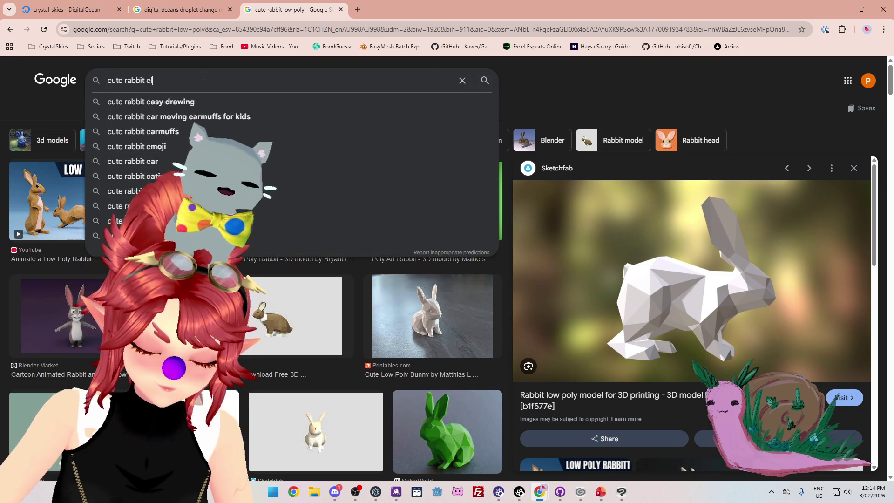
pyautogui.write('ectric')
pyautogui.press('Return')
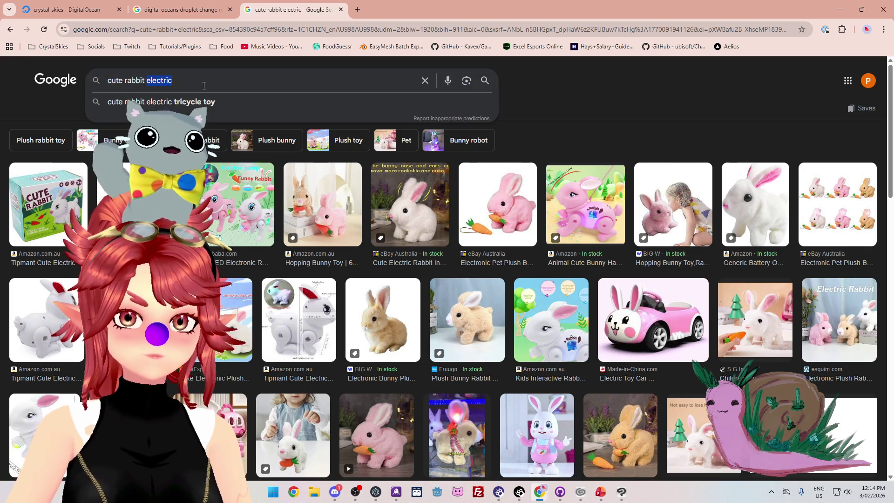
pyautogui.write('lightning')
pyautogui.press('Return')
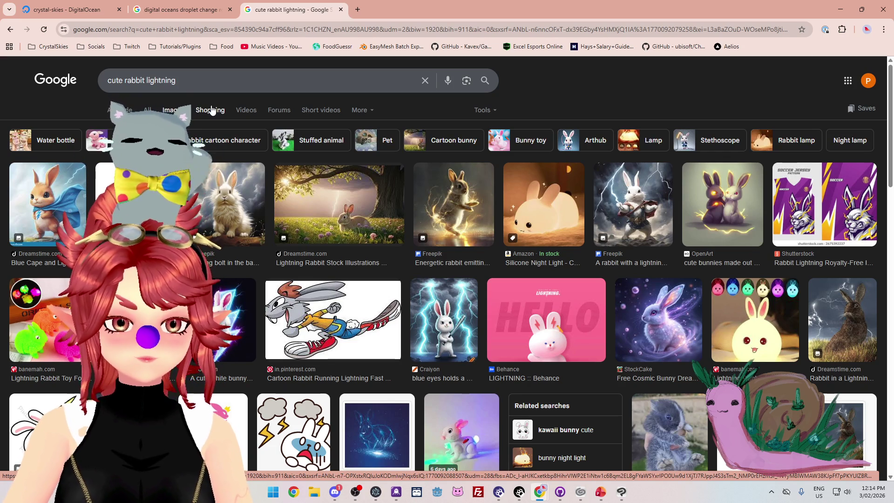
# Step: Scroll down through the 'cute rabbit lightning' image results, then partway back up
pyautogui.scroll(-3, 442, 215)
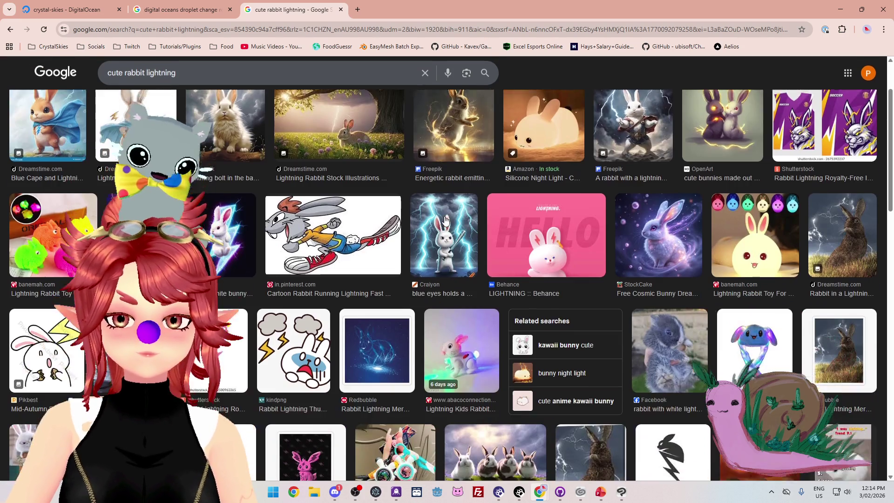
pyautogui.scroll(-3, 439, 212)
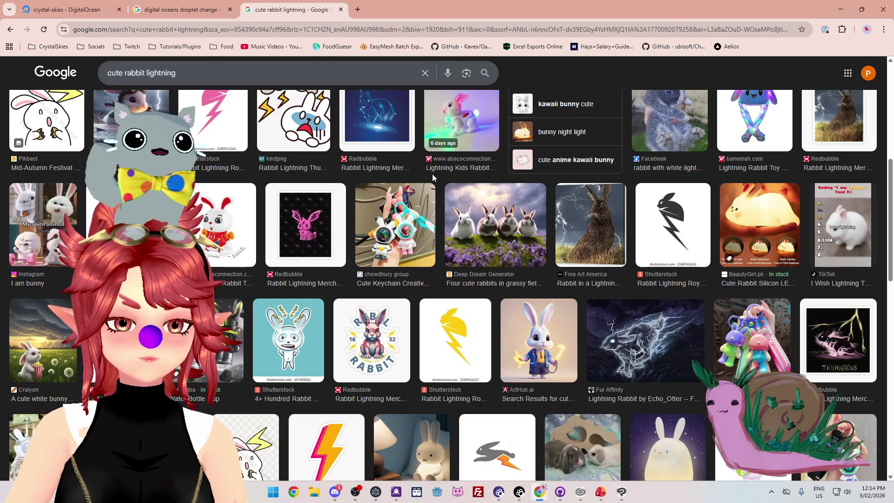
pyautogui.scroll(-2, 432, 174)
pyautogui.scroll(-3, 433, 177)
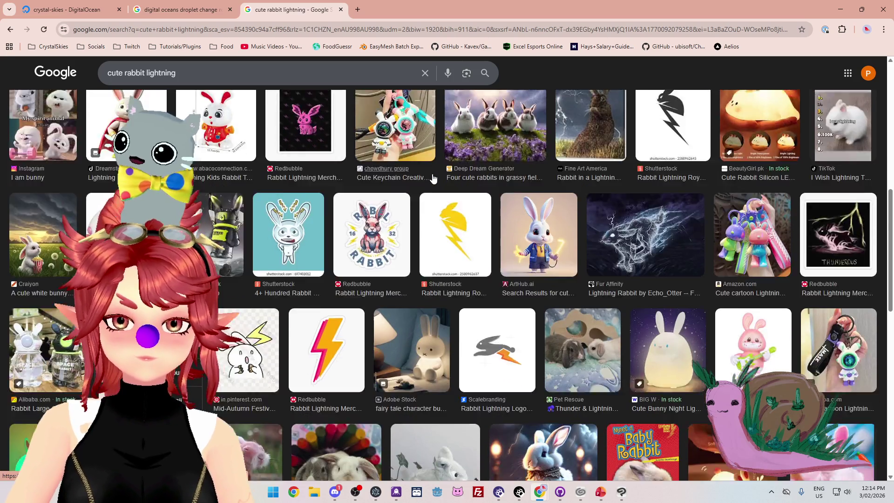
pyautogui.scroll(-5, 432, 174)
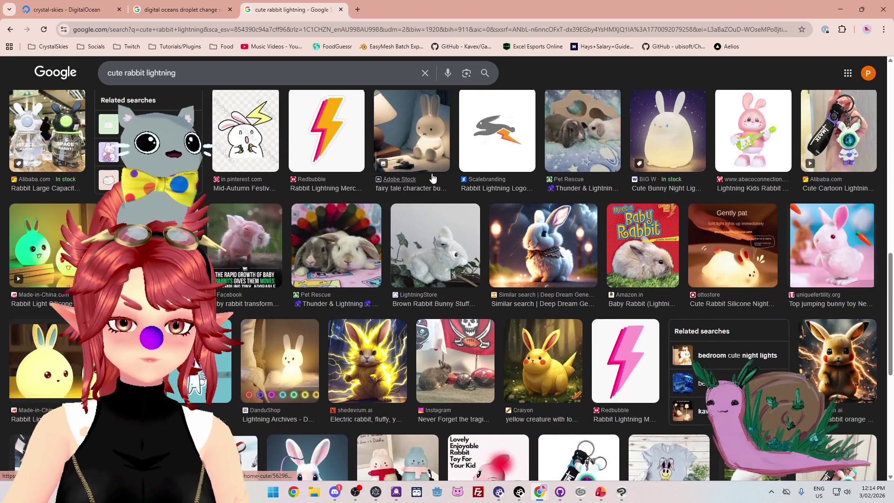
pyautogui.scroll(-4, 432, 176)
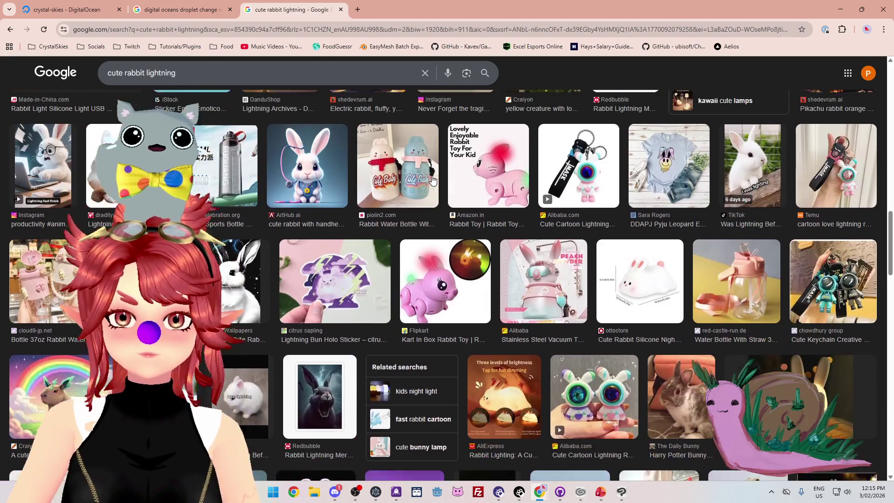
pyautogui.scroll(-5, 432, 179)
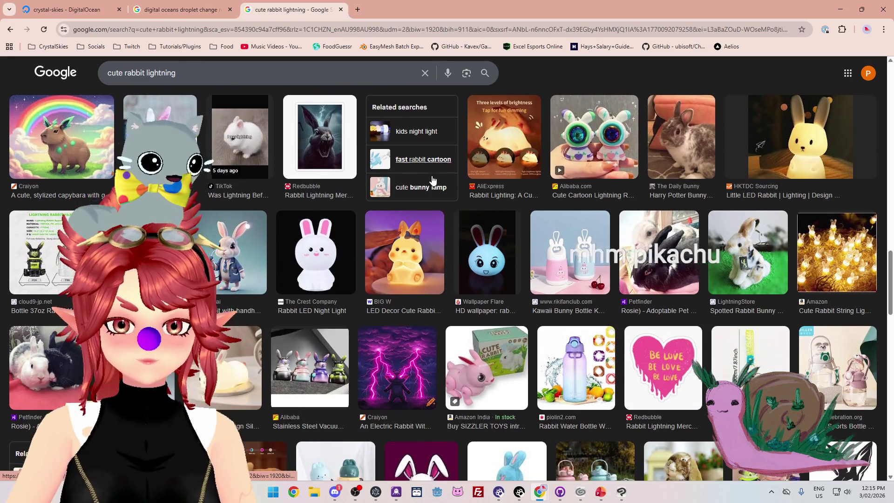
pyautogui.scroll(-4, 432, 179)
pyautogui.scroll(-3, 432, 179)
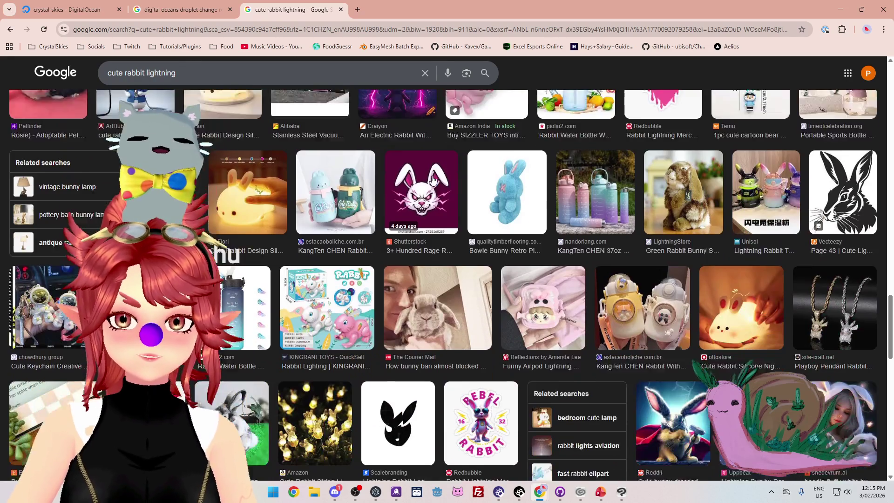
pyautogui.scroll(-2, 432, 178)
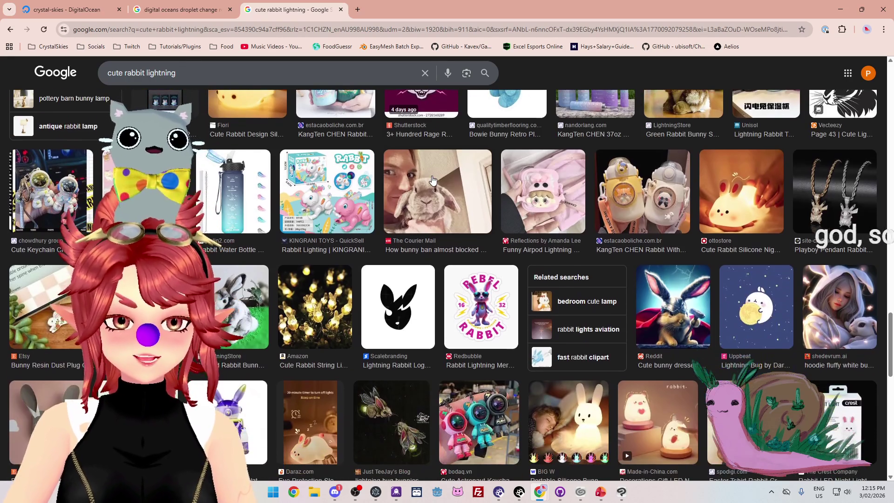
pyautogui.scroll(-1, 432, 178)
pyautogui.scroll(-2, 428, 181)
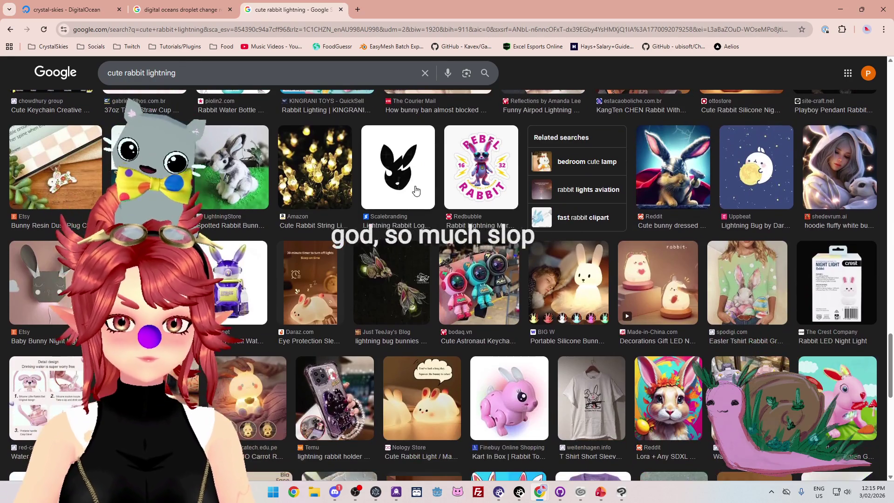
pyautogui.scroll(20, 414, 187)
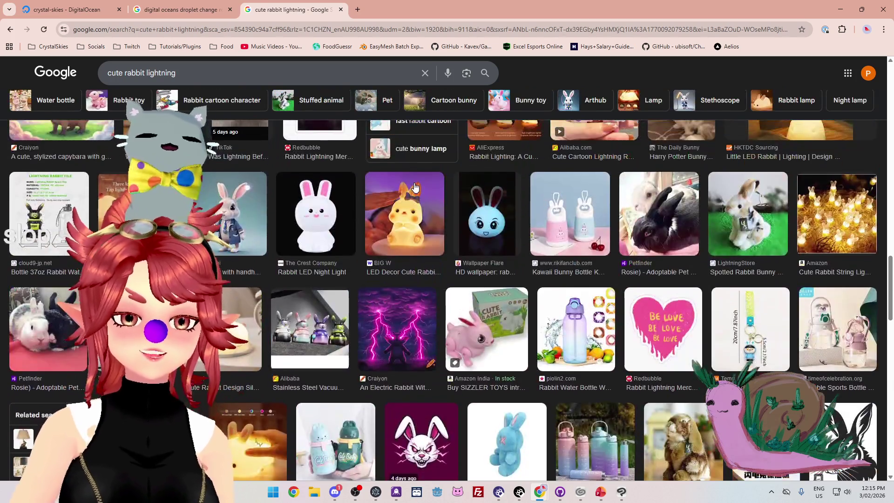
pyautogui.scroll(12, 415, 186)
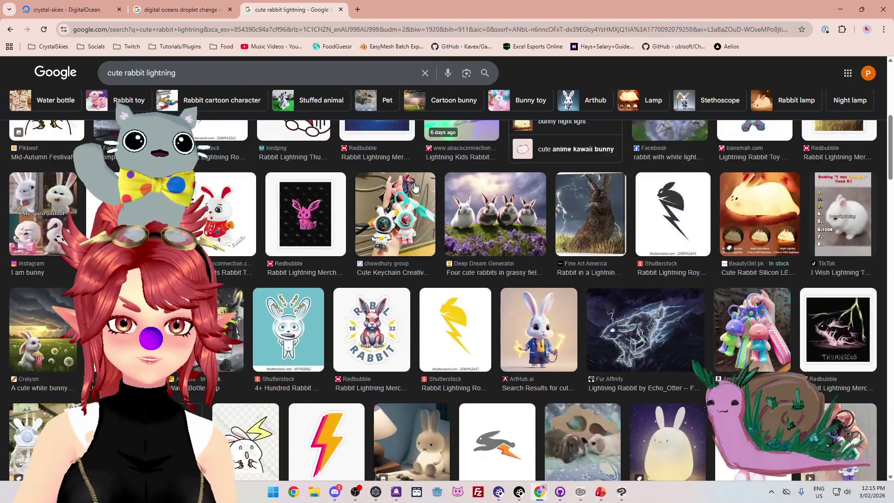
pyautogui.scroll(2, 414, 186)
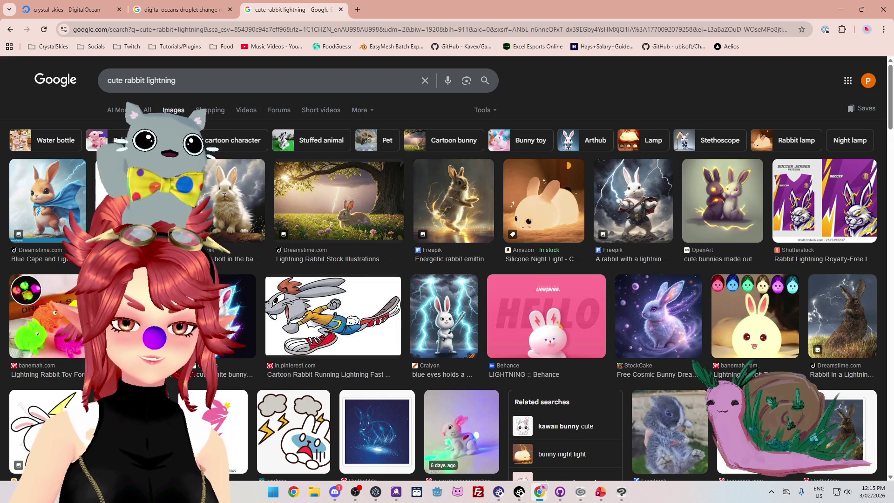
# Step: Add a before:2020 filter to the cute rabbit lightning search, removing the stray space
pyautogui.scroll(-6, 447, 279)
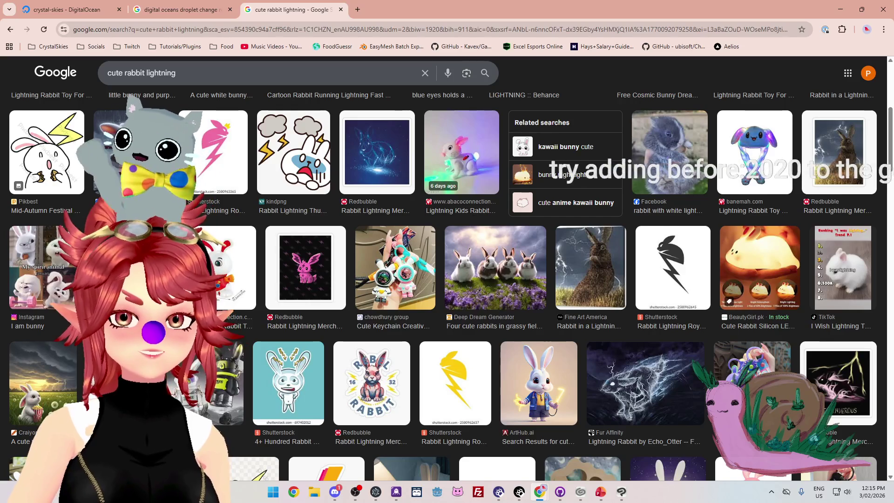
pyautogui.click(212, 72)
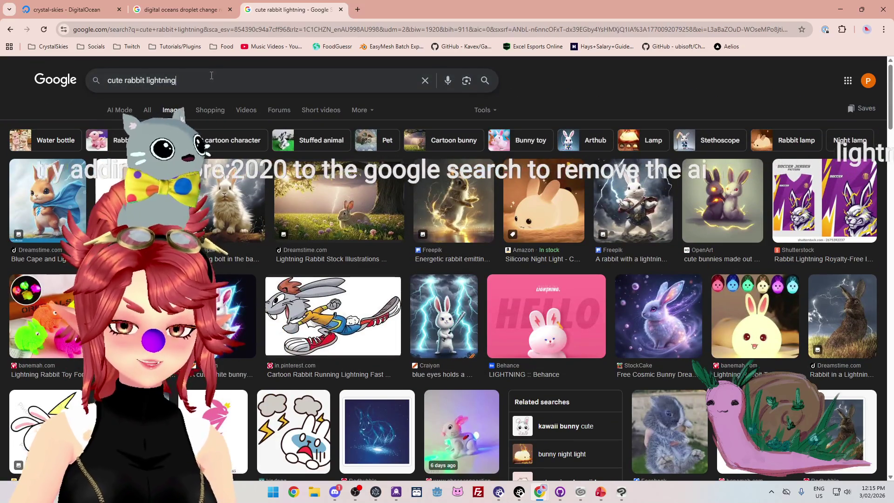
pyautogui.write(' before :')
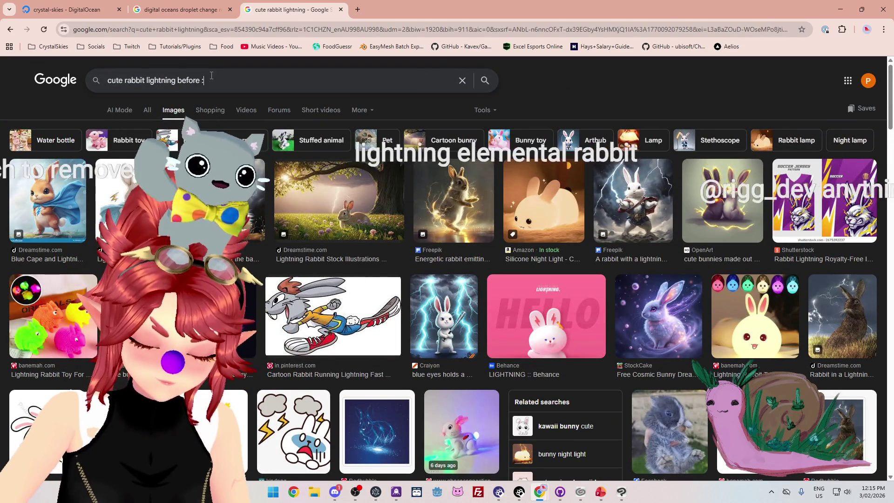
pyautogui.write(' 20')
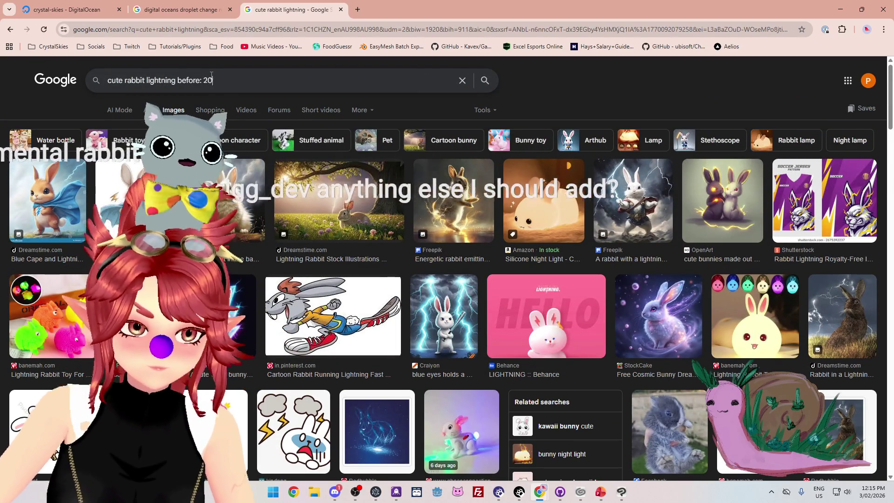
pyautogui.write('20')
pyautogui.press('Return')
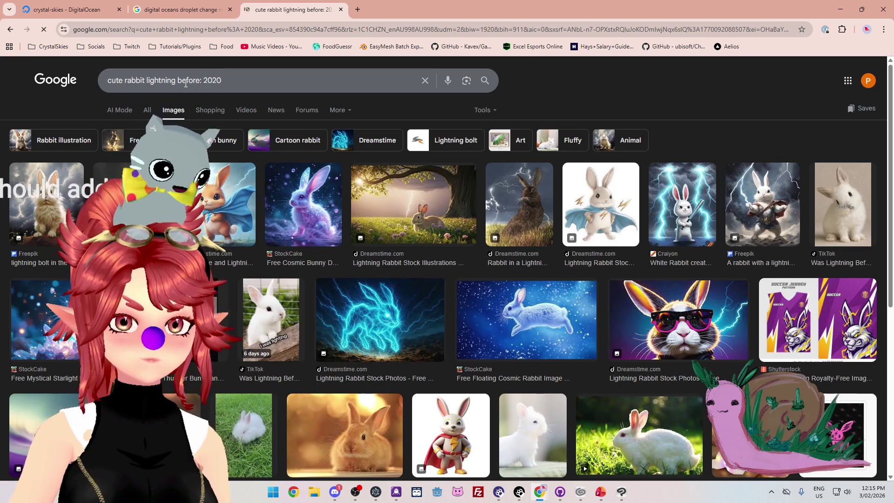
pyautogui.click(204, 80)
pyautogui.press('BackSpace')
pyautogui.press('Return')
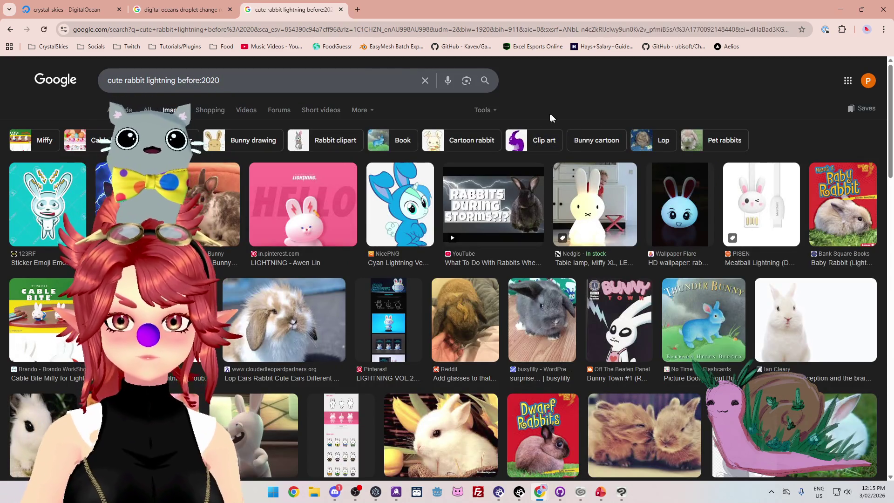
pyautogui.scroll(-1, 583, 91)
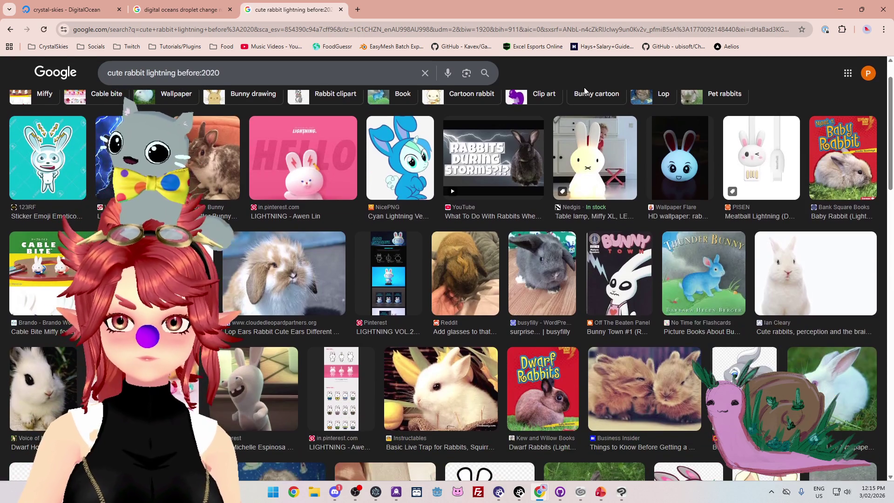
pyautogui.scroll(1, 296, 182)
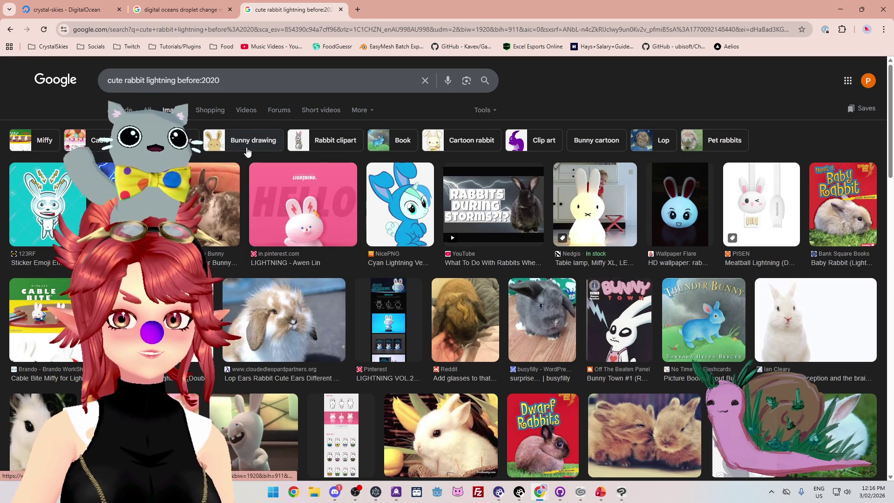
# Step: Narrow the results with the Bunny drawing chip and append before:2020 to the query
pyautogui.click(247, 149)
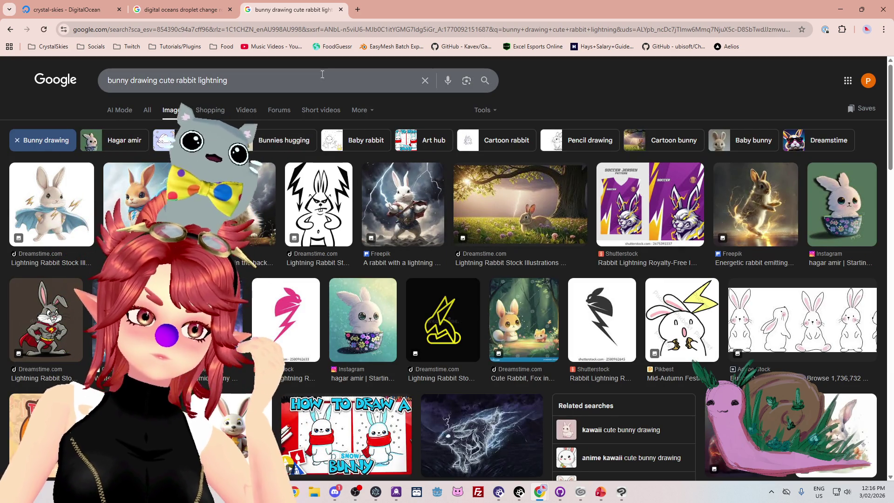
pyautogui.click(291, 76)
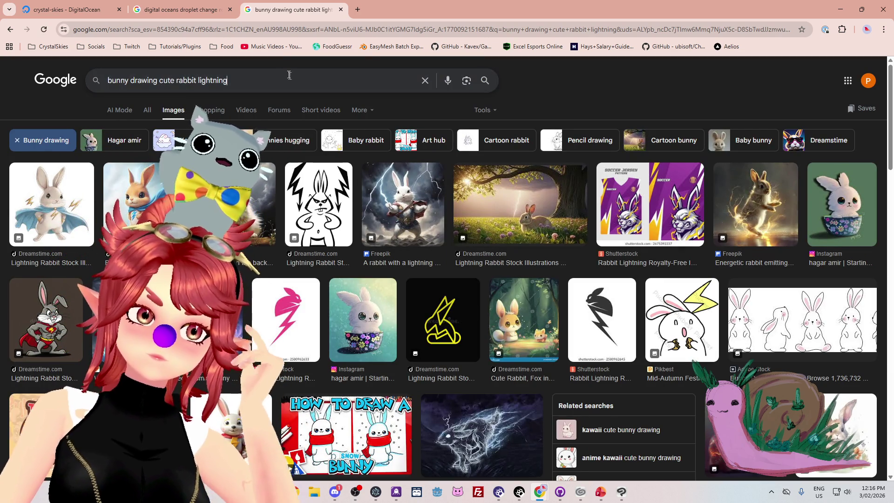
pyautogui.press('/')
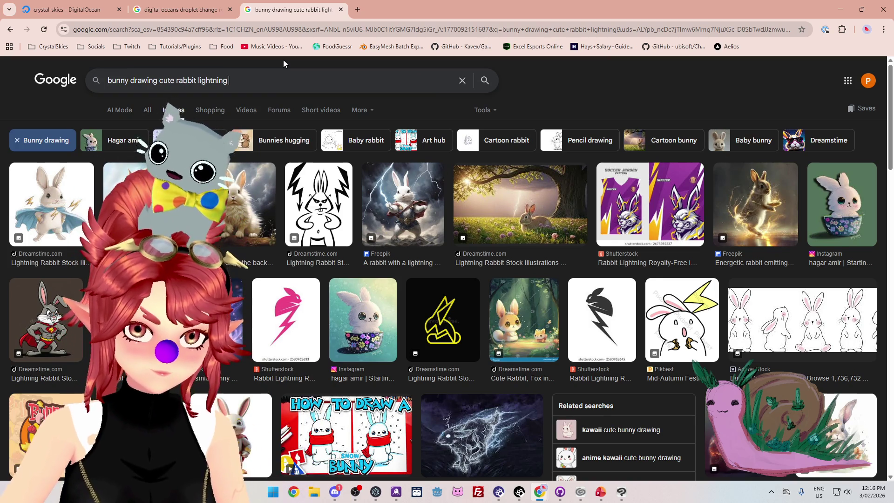
pyautogui.write('bef')
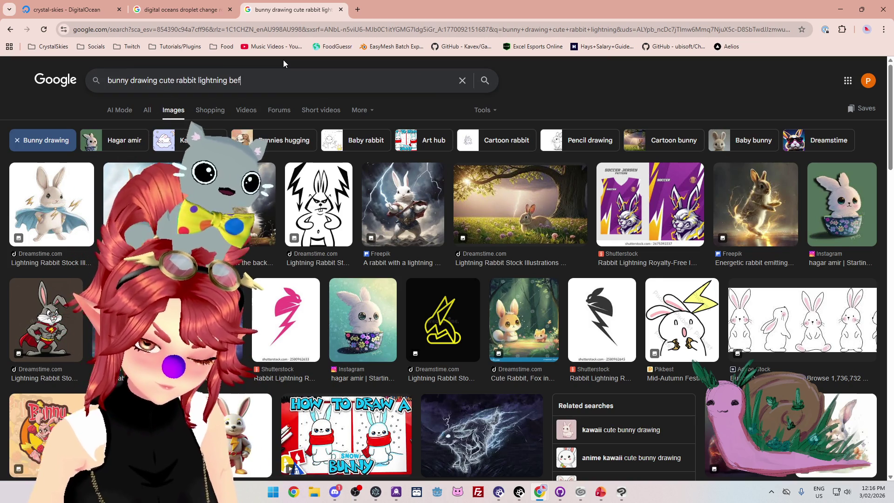
pyautogui.write('ore:2020')
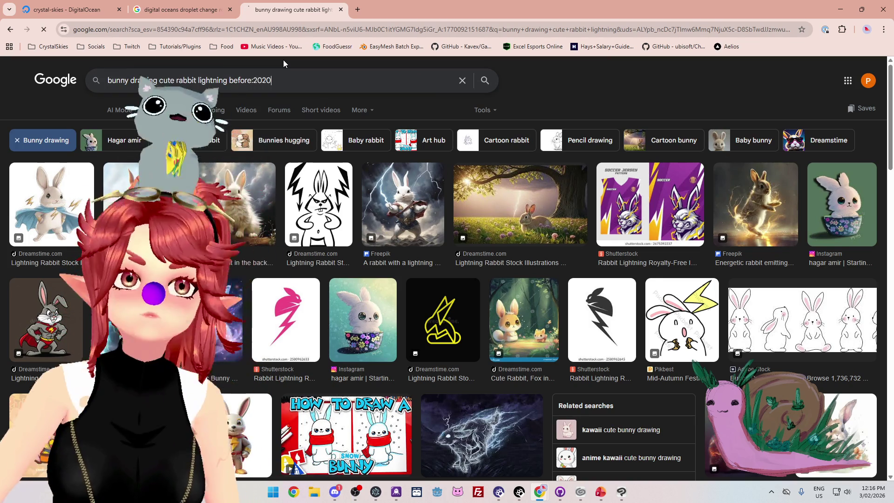
pyautogui.press('Return')
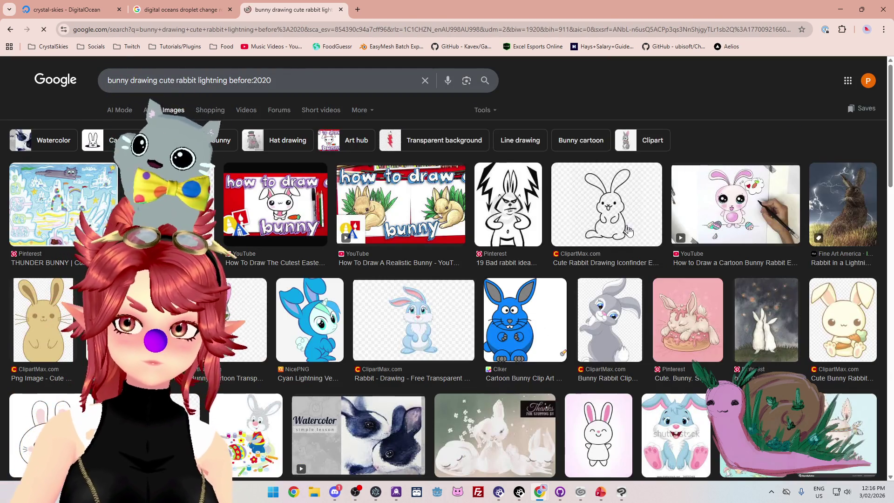
# Step: Browse the how-to-draw bunny videos and clipart results, then select the whole query
pyautogui.scroll(-7, 543, 122)
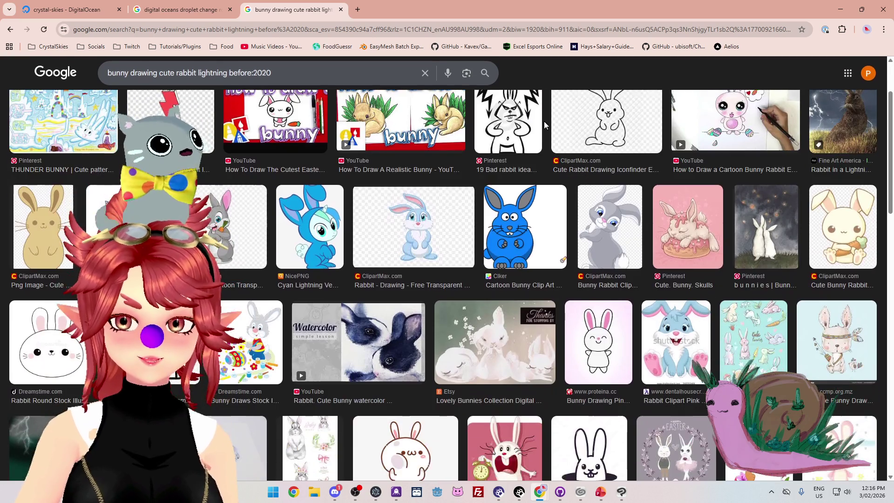
pyautogui.scroll(-3, 544, 123)
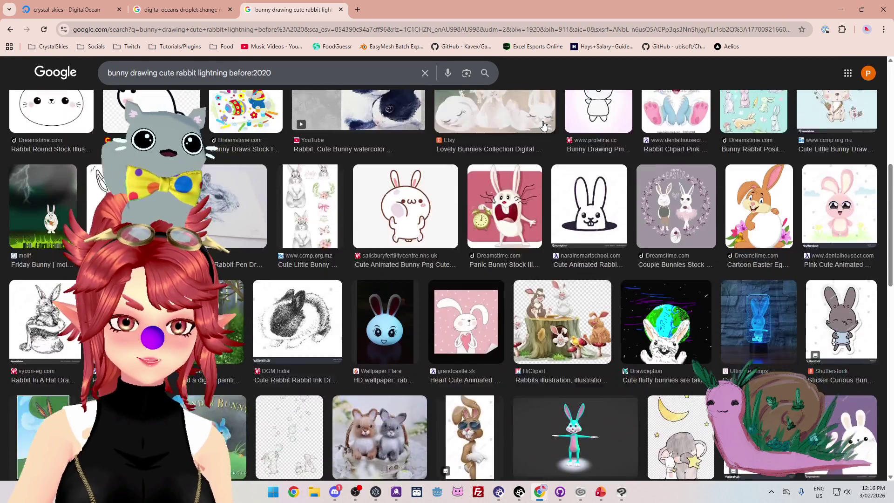
pyautogui.scroll(-8, 543, 123)
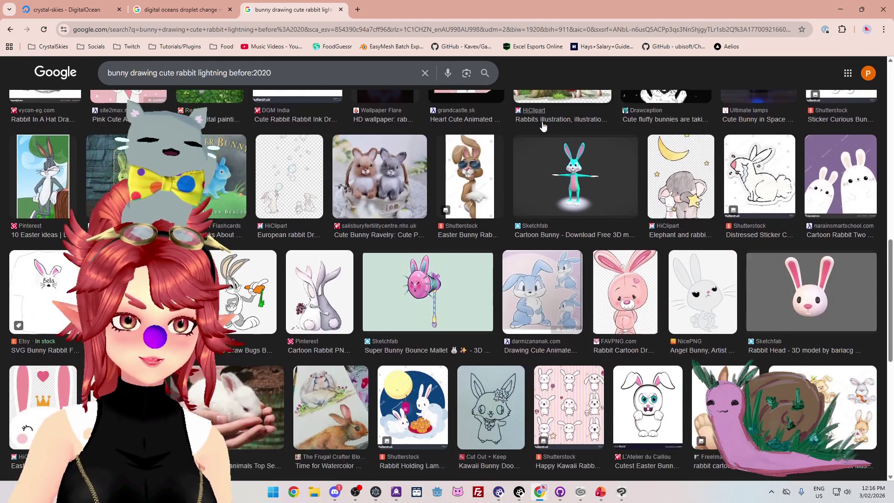
pyautogui.scroll(-10, 543, 125)
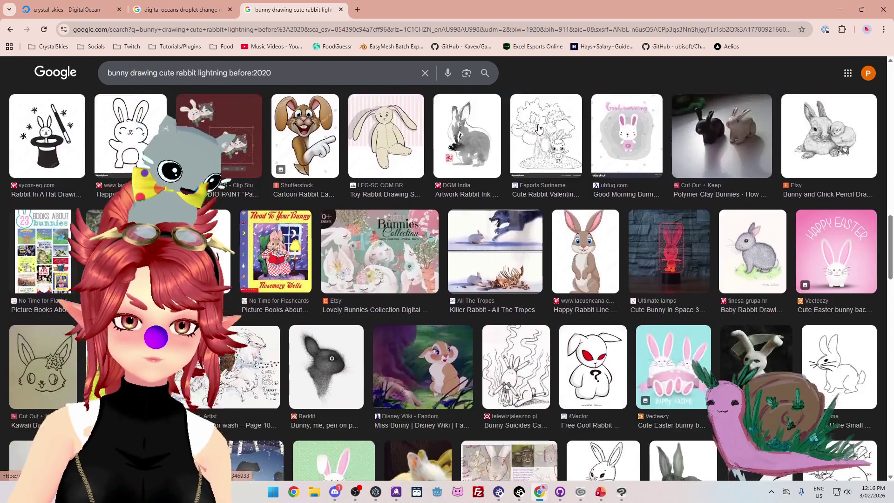
pyautogui.scroll(-10, 539, 127)
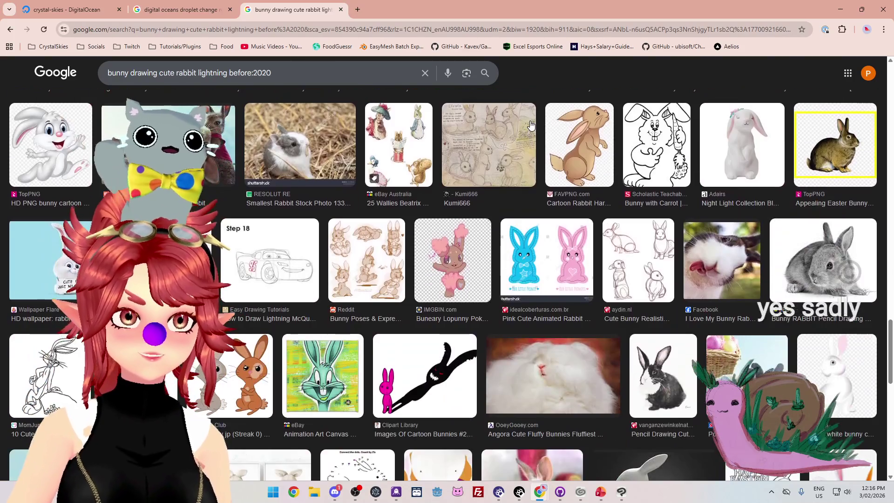
pyautogui.scroll(-3, 530, 124)
pyautogui.scroll(10, 526, 125)
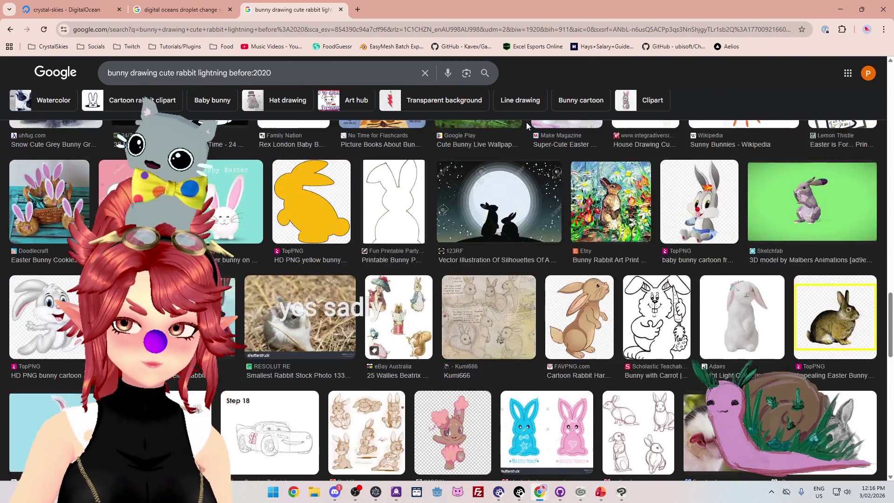
pyautogui.scroll(-3, 526, 123)
pyautogui.scroll(10, 526, 122)
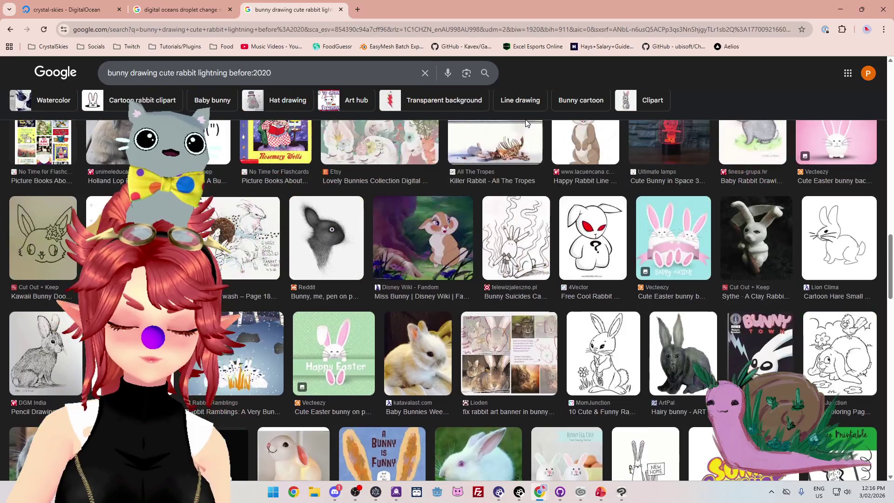
pyautogui.scroll(10, 524, 116)
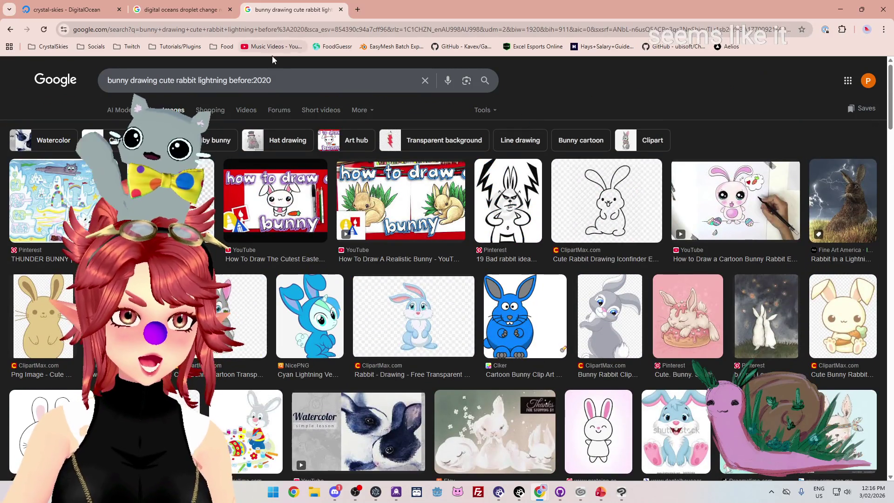
pyautogui.tripleClick(274, 80)
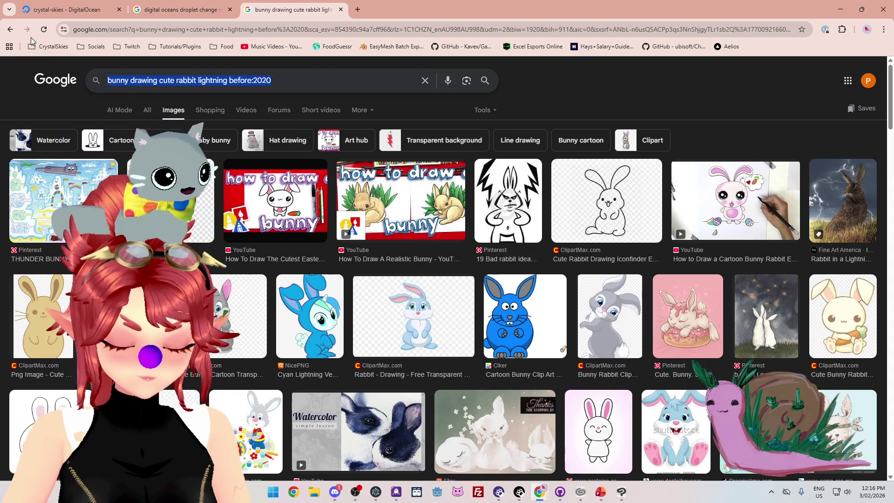
# Step: Search Google for pixiv, open its site, then bring the ToDo_BattleBranch slides forward
pyautogui.write('pixiv')
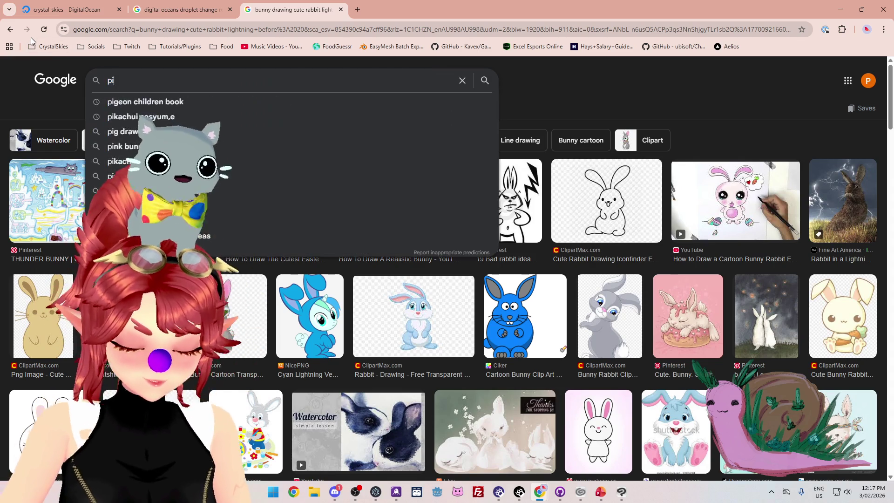
pyautogui.press('Return')
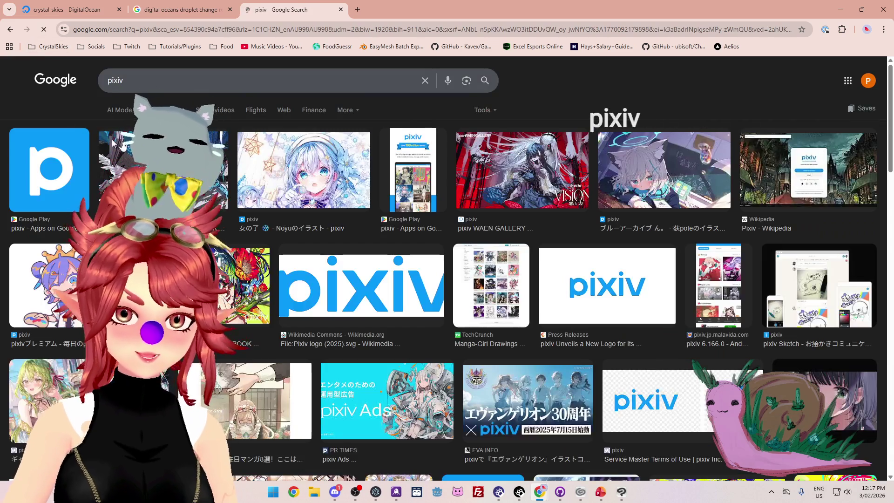
pyautogui.click(140, 110)
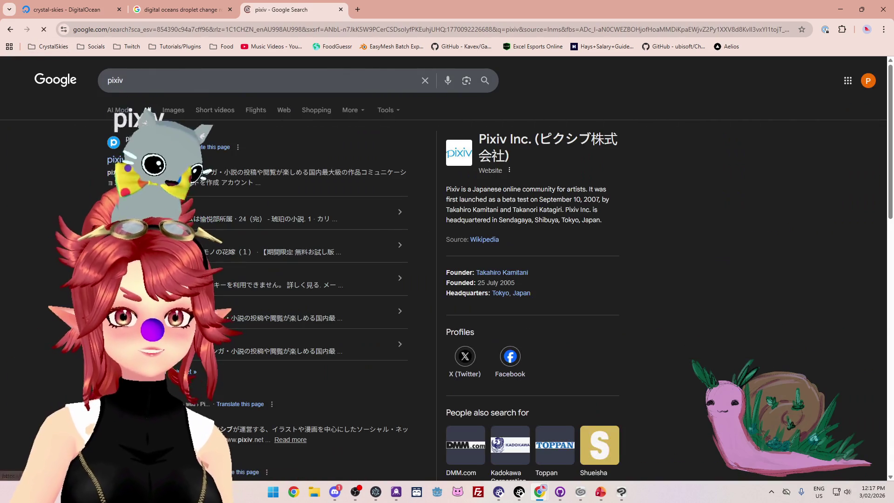
pyautogui.click(117, 161)
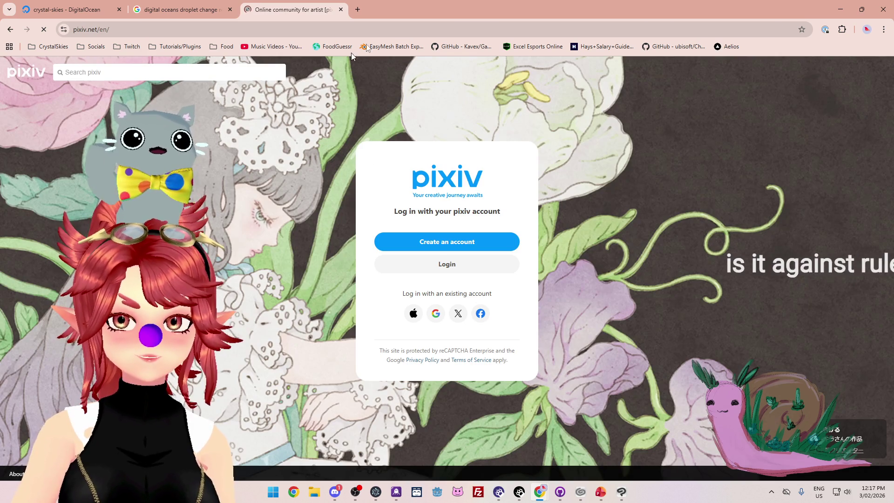
pyautogui.hotkey('alt', 'Tab')
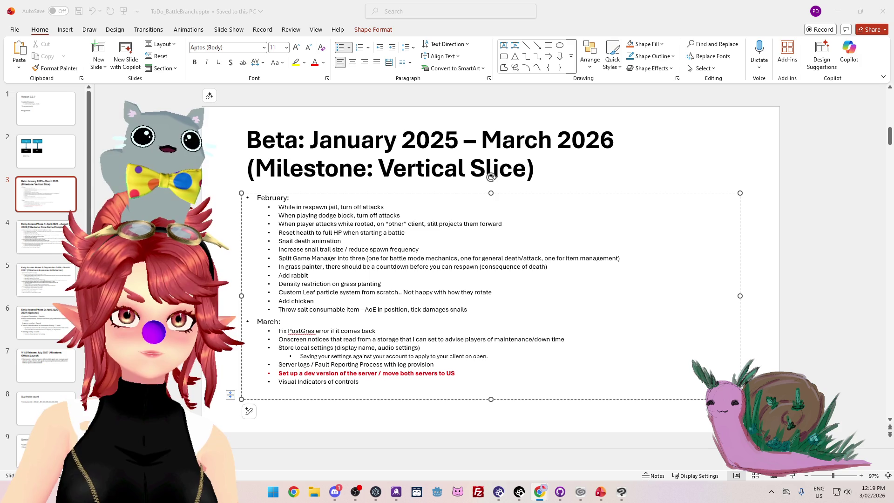
# Step: In Discord, read the Solo or team climbing mode suggestion post, then return to #general
pyautogui.hotkey('alt', 'Tab')
pyautogui.scroll(-2, 65, 107)
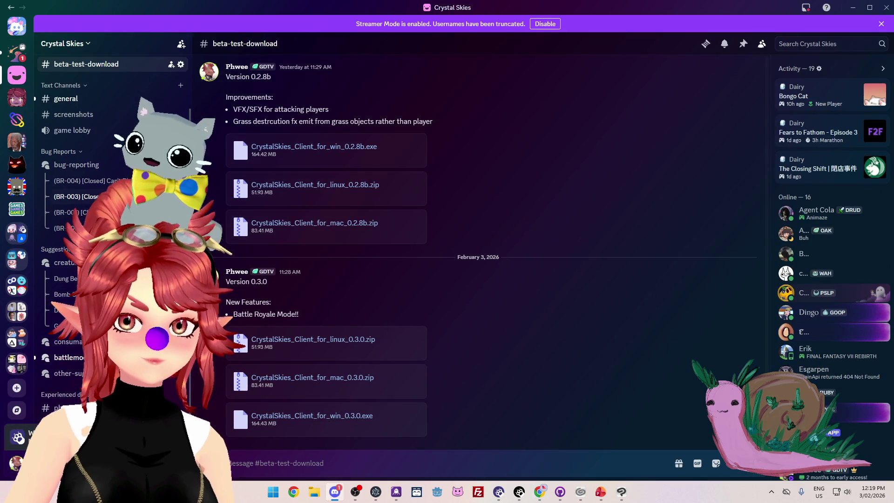
pyautogui.click(64, 104)
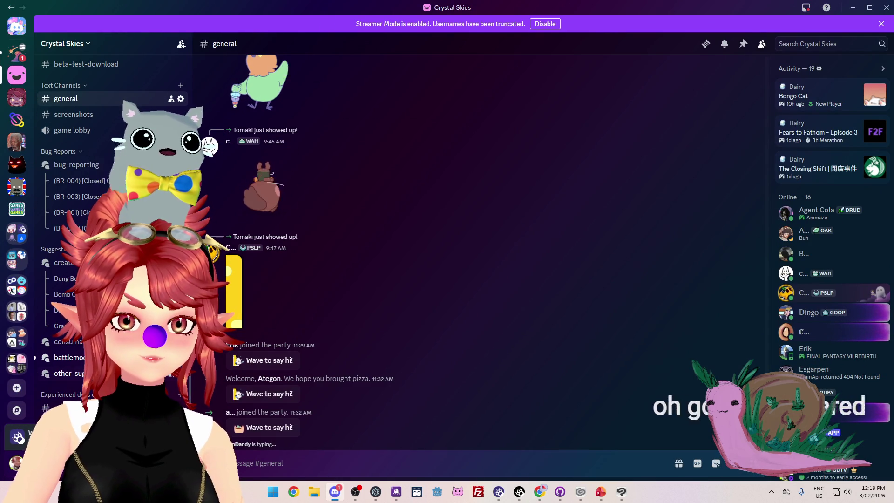
pyautogui.hotkey('alt', 'shift', 'Down')
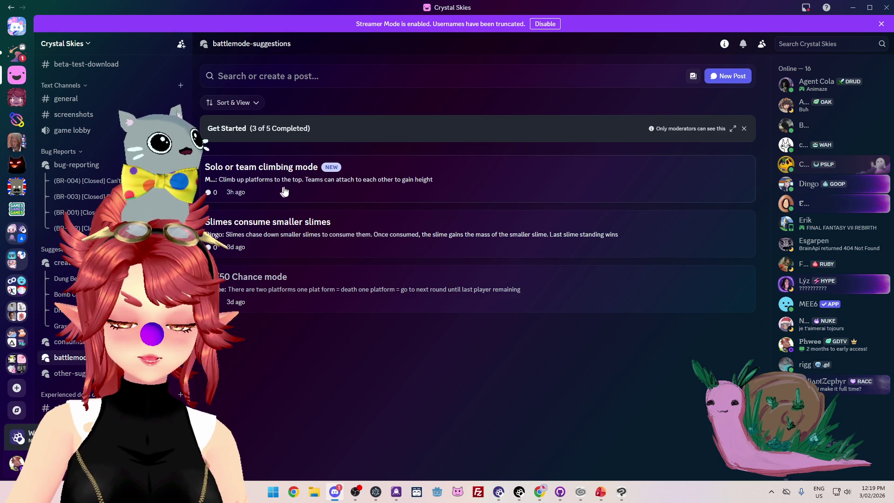
pyautogui.click(305, 190)
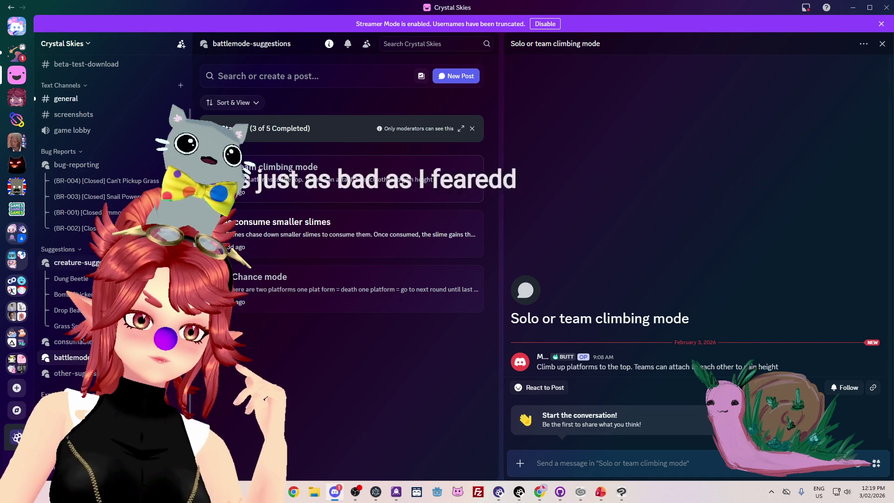
pyautogui.scroll(2, 90, 170)
pyautogui.click(65, 161)
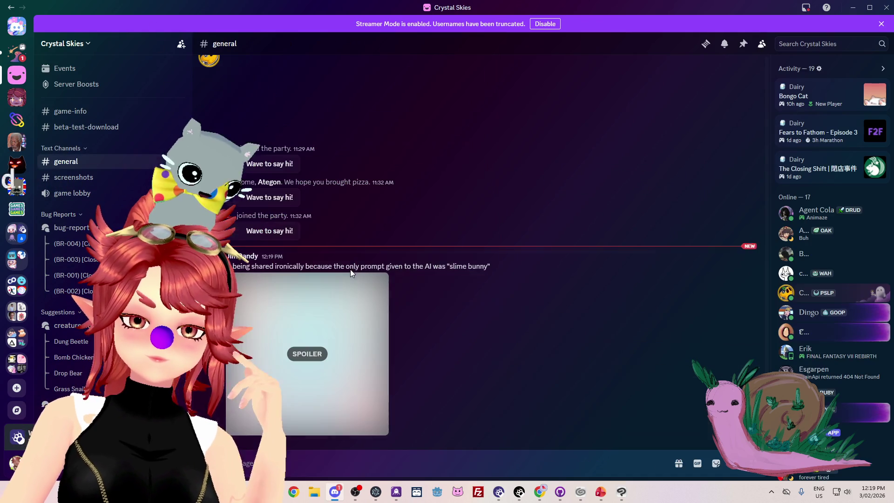
# Step: Reveal the spoiler-hidden slime bunny image in #general, then bring the pixiv browser forward
pyautogui.click(307, 354)
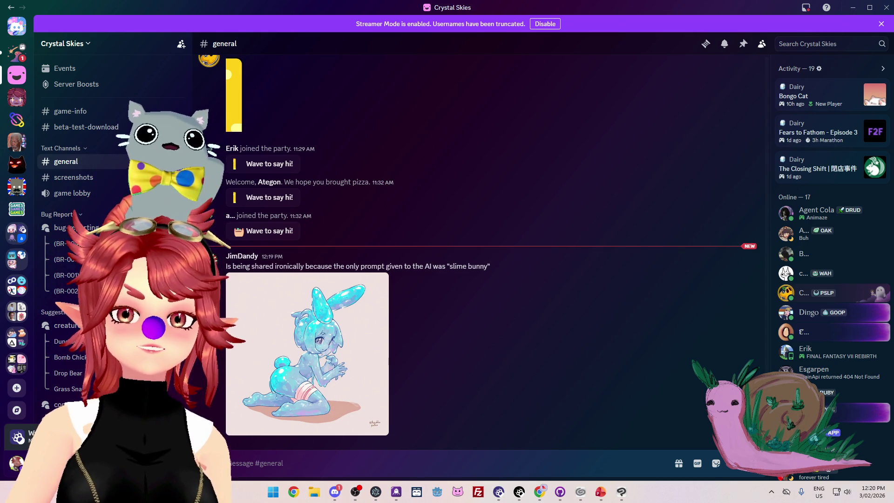
pyautogui.click(853, 8)
pyautogui.click(539, 491)
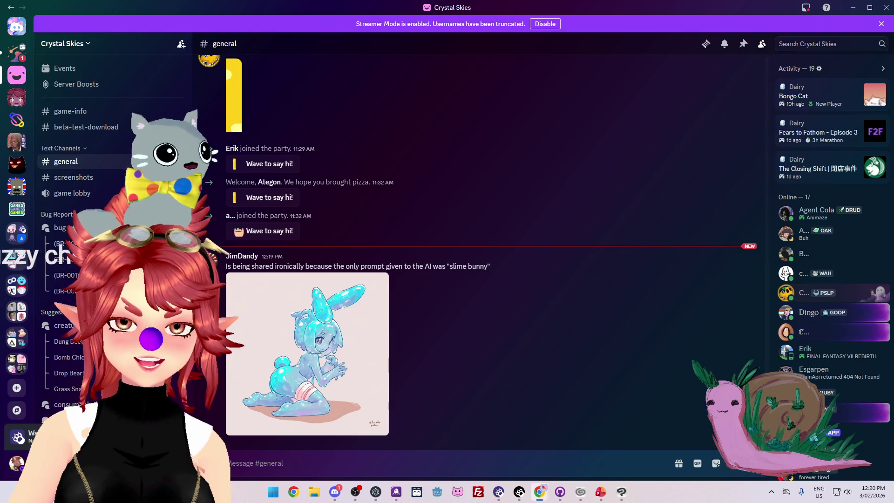
pyautogui.click(539, 492)
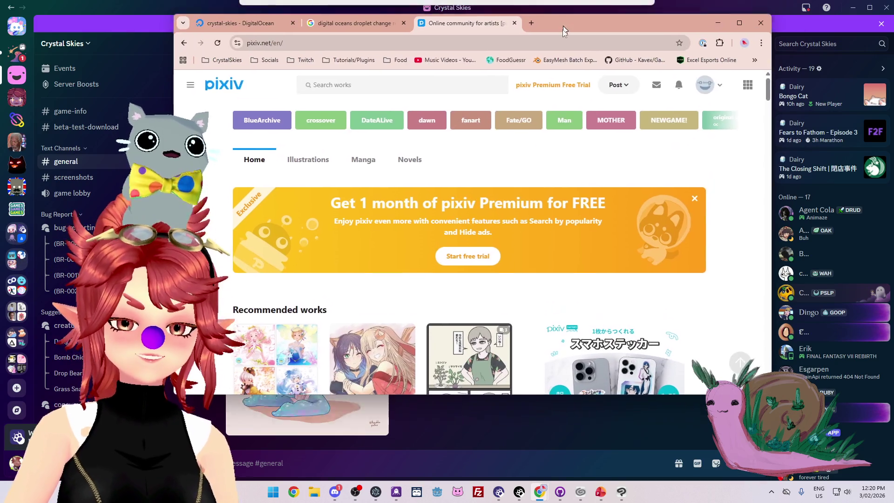
# Step: Maximize Chrome and search pixiv for 'rabbit'
pyautogui.click(738, 50)
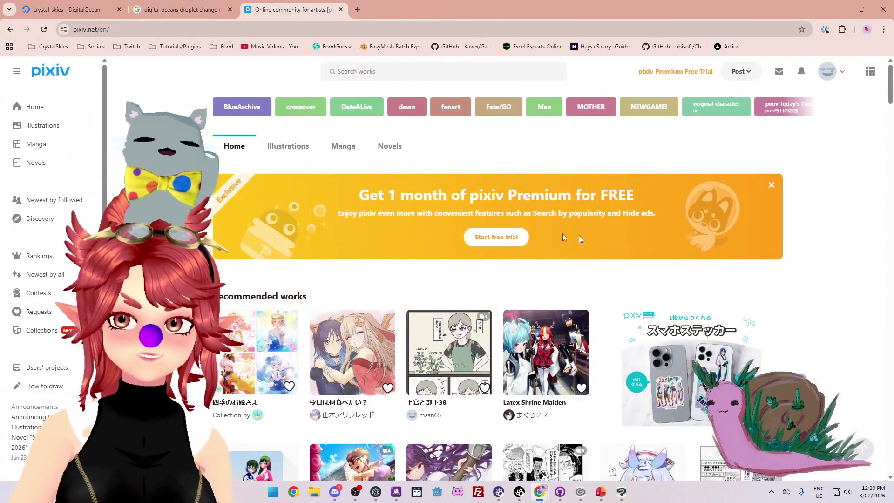
pyautogui.click(359, 72)
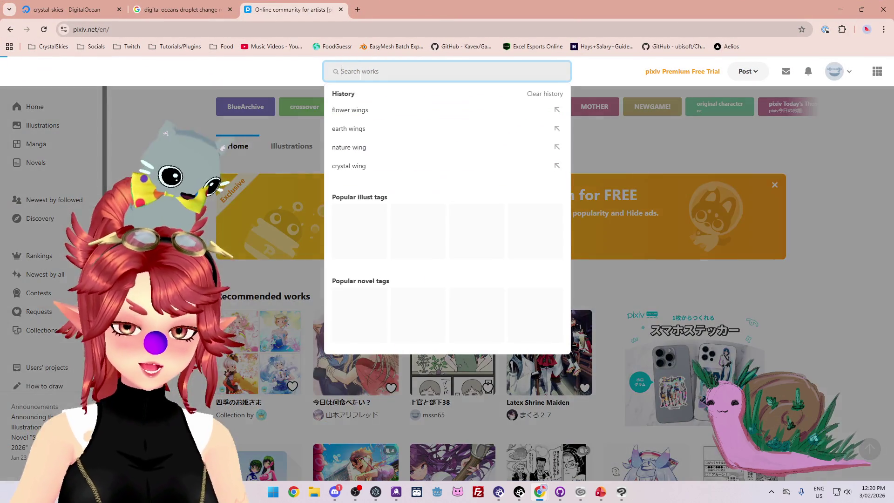
pyautogui.write('rabbit')
pyautogui.press('Return')
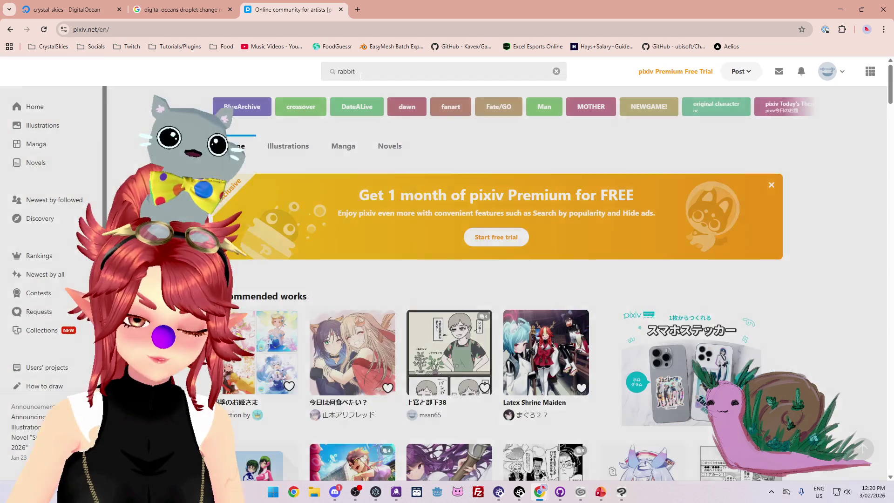
pyautogui.scroll(-4, 375, 206)
pyautogui.scroll(-4, 447, 268)
pyautogui.scroll(5, 447, 268)
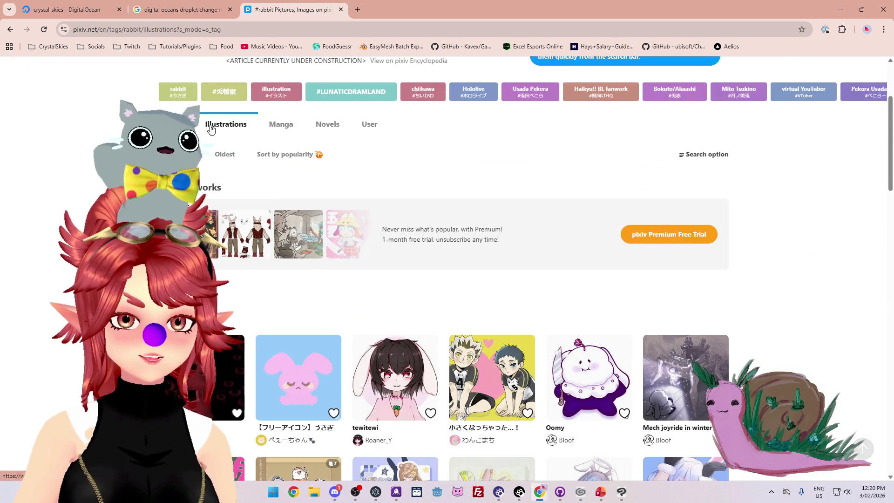
# Step: Try sorting the rabbit results by popularity, dismiss the Premium notice, and open Search options
pyautogui.click(274, 155)
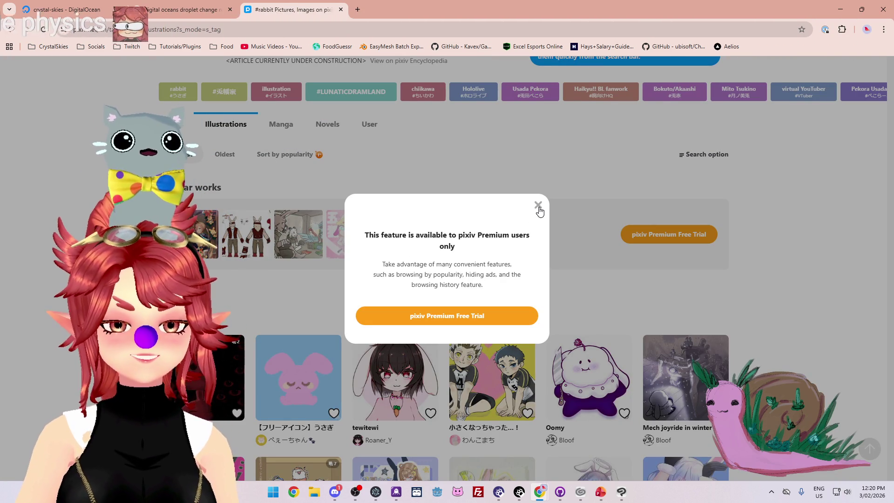
pyautogui.click(538, 206)
pyautogui.scroll(-5, 421, 188)
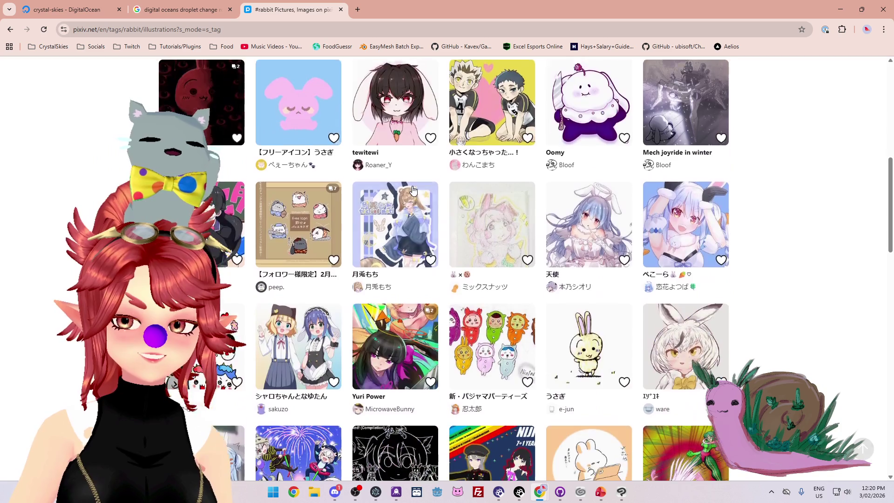
pyautogui.scroll(5, 397, 228)
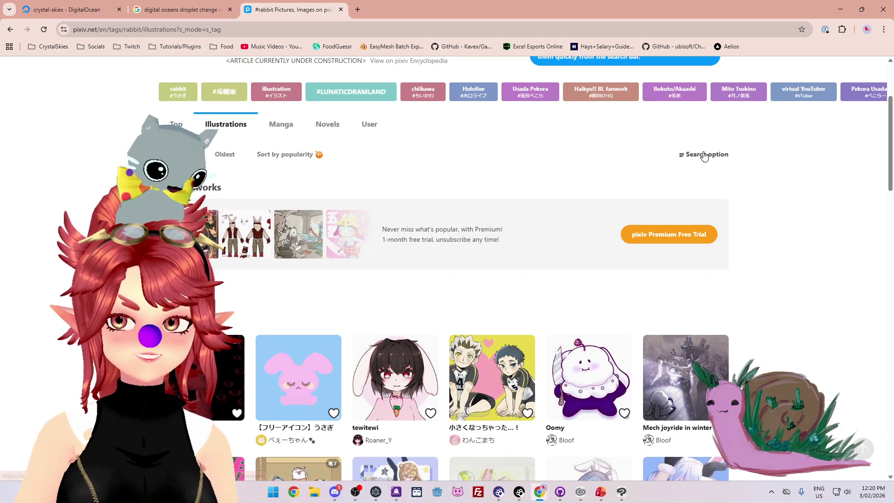
pyautogui.click(703, 155)
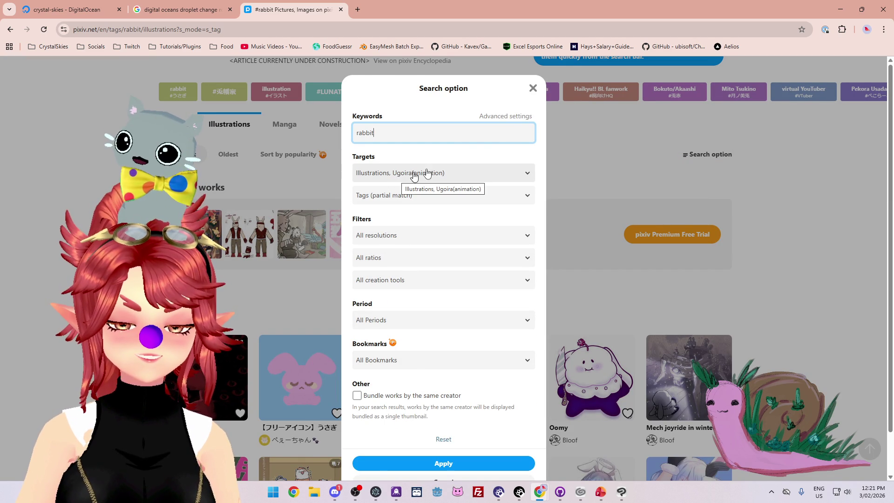
# Step: Close Search options unchanged and scroll through the #rabbit illustrations
pyautogui.click(533, 89)
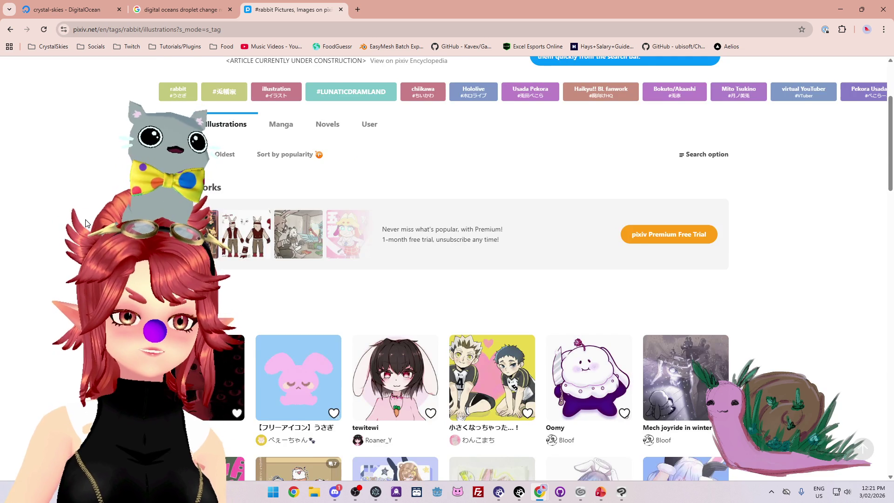
pyautogui.scroll(-12, 87, 217)
pyautogui.scroll(-15, 87, 217)
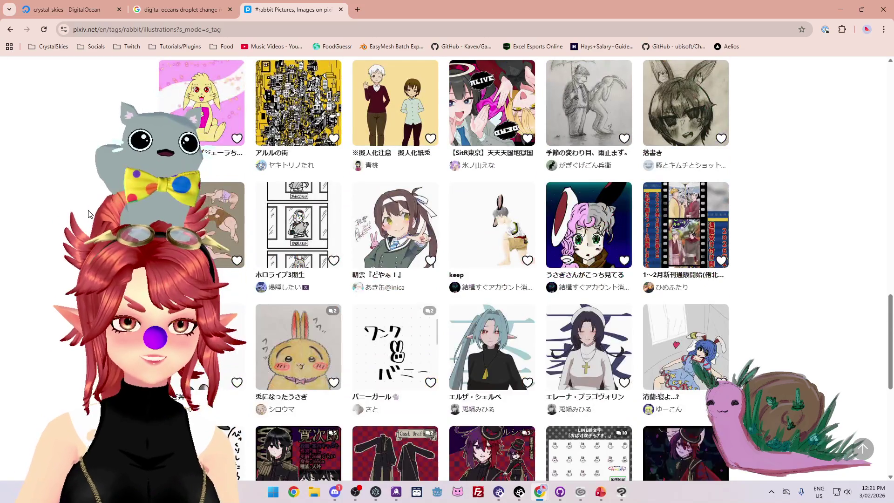
pyautogui.scroll(5, 87, 214)
pyautogui.scroll(-5, 87, 214)
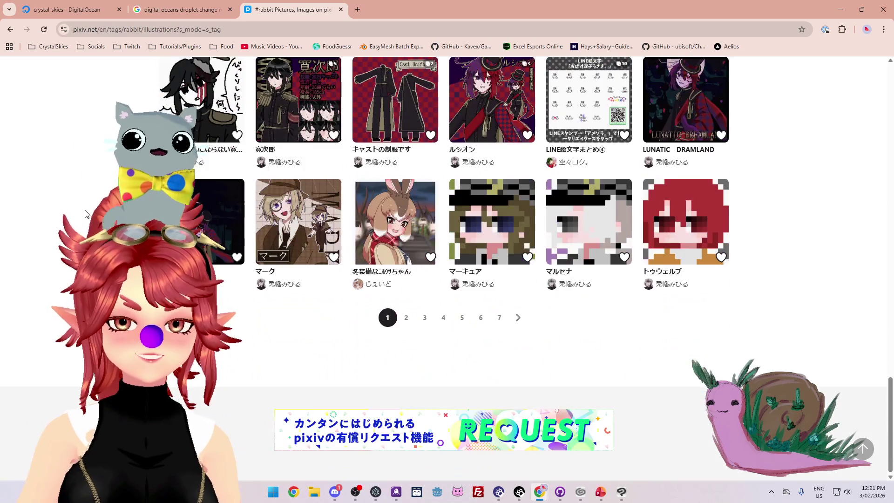
pyautogui.scroll(5, 84, 214)
pyautogui.scroll(20, 85, 211)
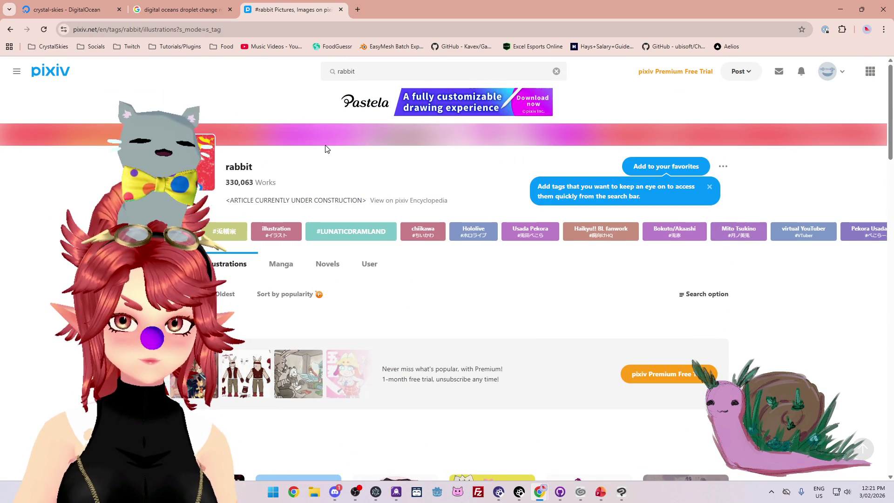
# Step: Search pixiv for 'rabbit lightning', fixing the 'lightnig' typo
pyautogui.click(363, 72)
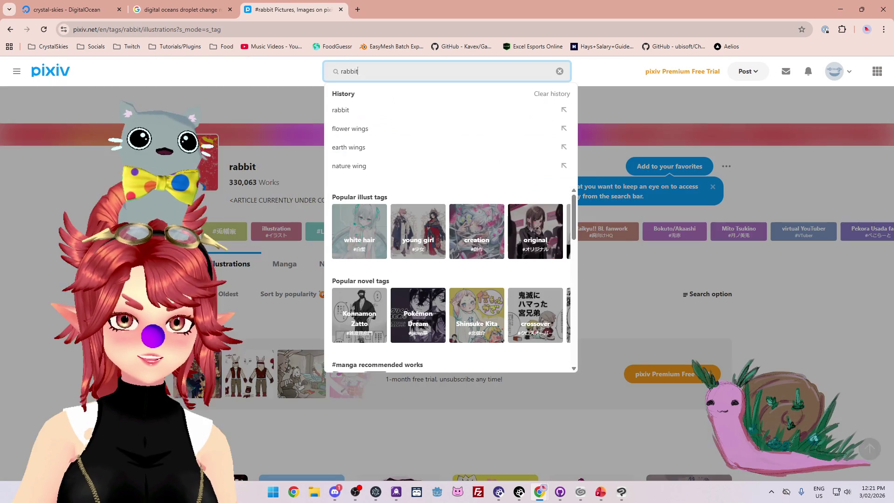
pyautogui.write(' l')
pyautogui.write('i')
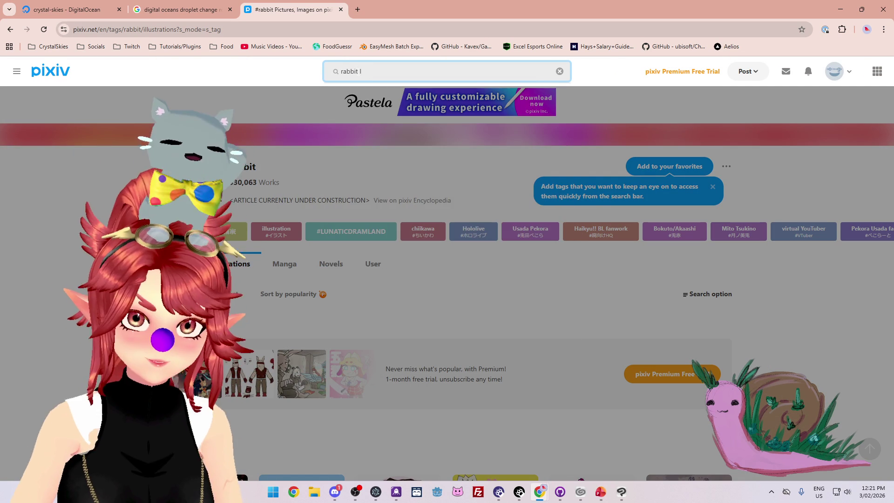
pyautogui.write('ghtnig')
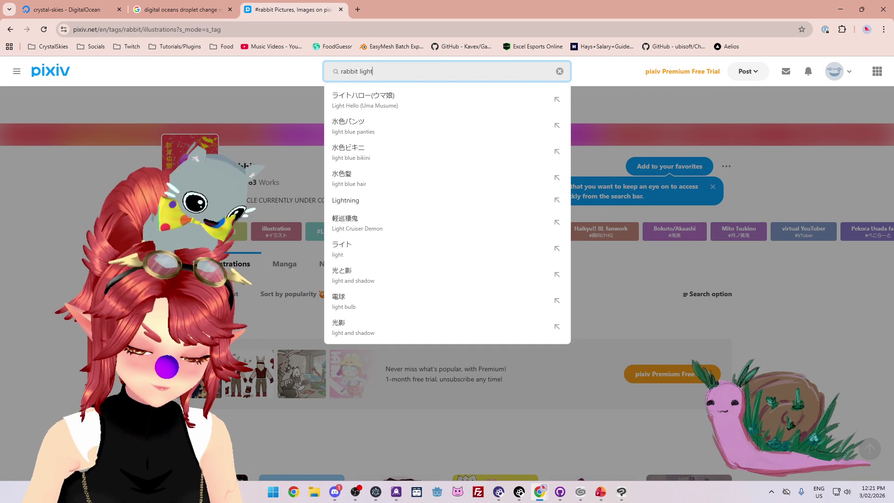
pyautogui.press('Escape')
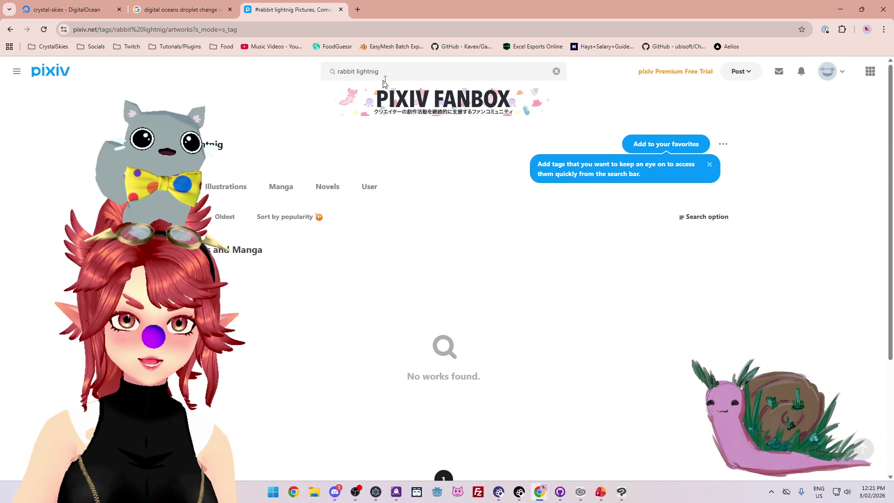
pyautogui.click(421, 75)
pyautogui.click(392, 75)
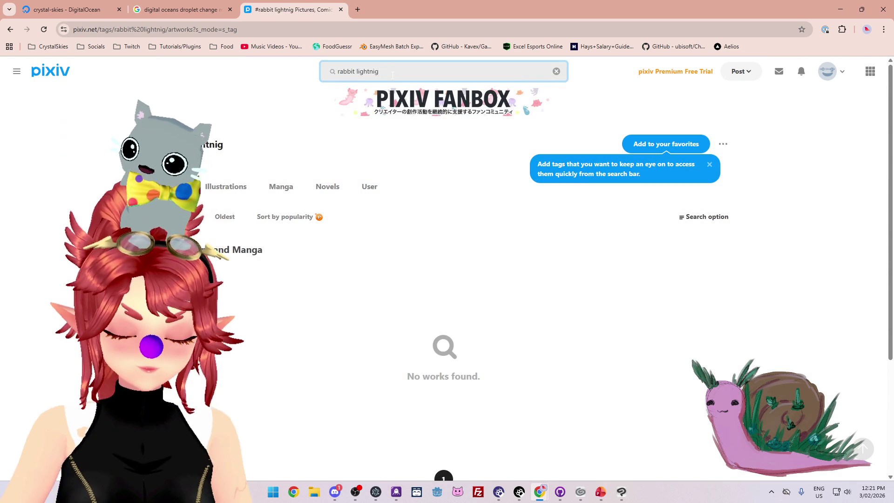
pyautogui.press('BackSpace')
pyautogui.write('ng')
pyautogui.press('Return')
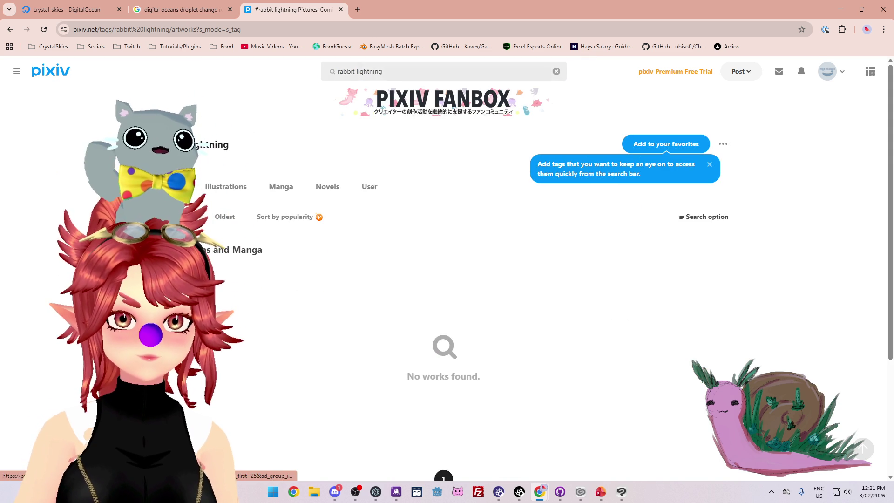
# Step: Replace the search text with the kanji 兎 using Japanese keyboard input
pyautogui.click(391, 73)
pyautogui.press('Escape')
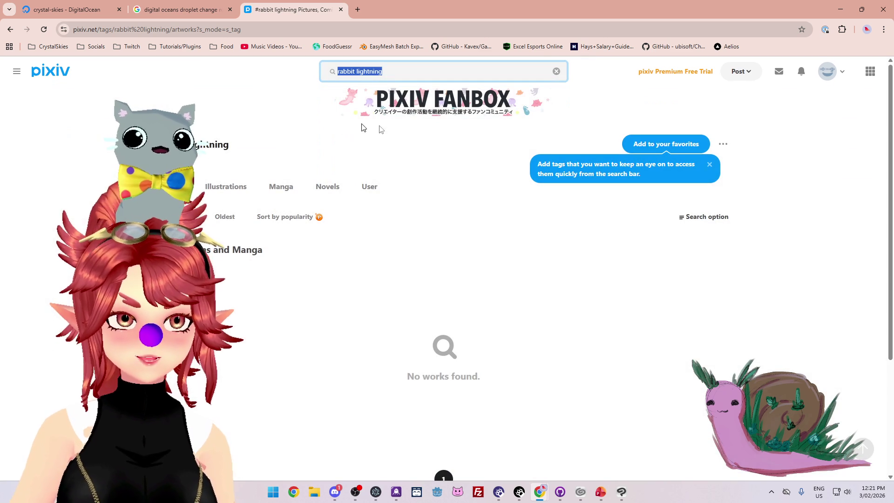
pyautogui.click(820, 498)
pyautogui.click(803, 440)
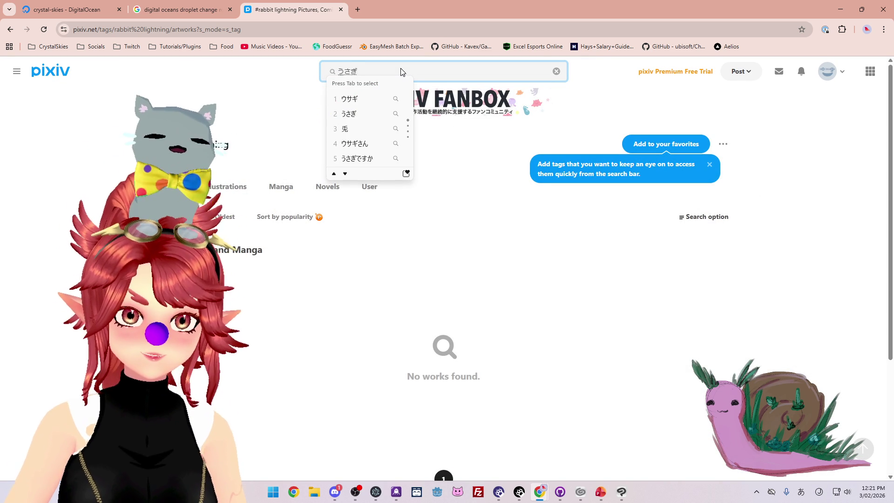
pyautogui.click(345, 131)
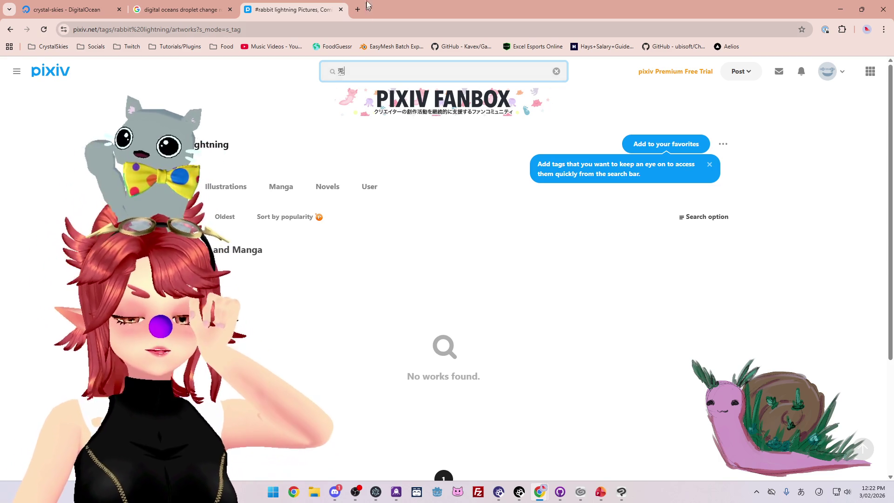
pyautogui.click(356, 15)
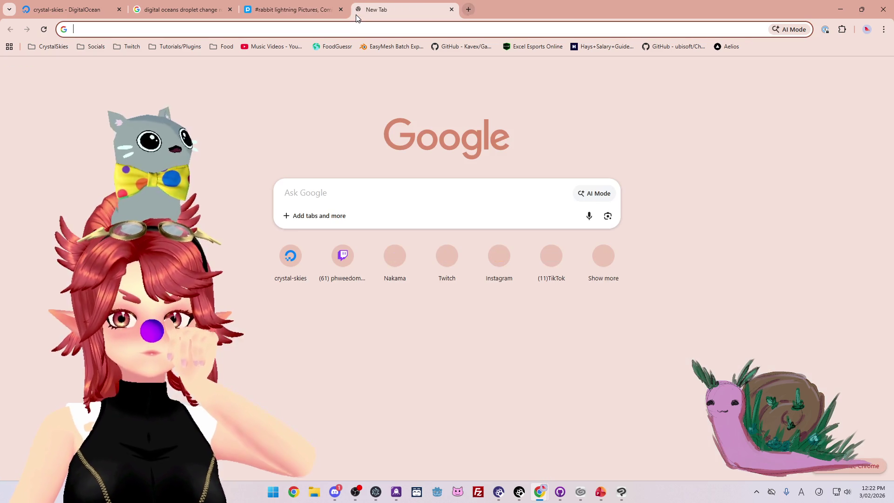
# Step: Google 'lightning translate japanese', copy 稲妻, and go back to the pixiv tab
pyautogui.write('light')
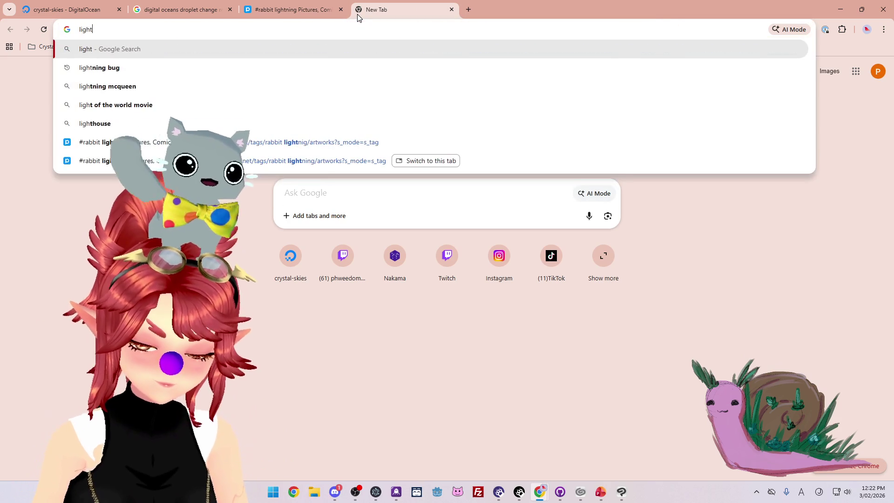
pyautogui.write('ning translate ')
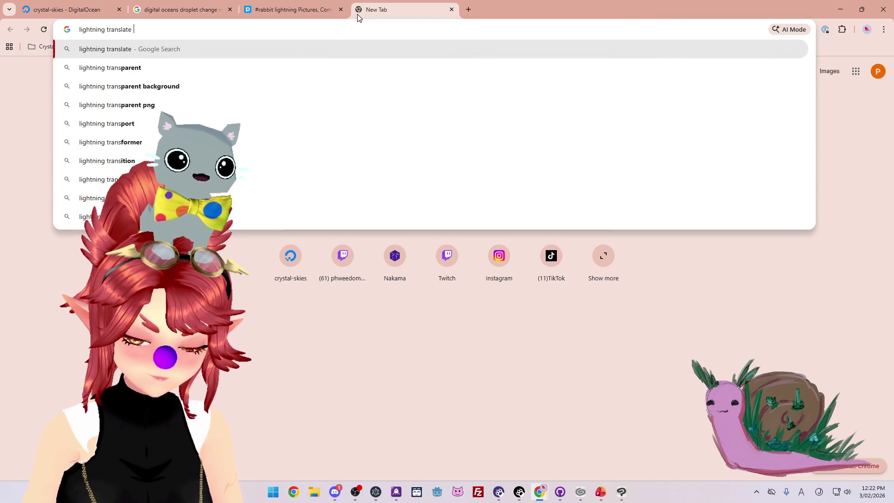
pyautogui.write('japanese')
pyautogui.press('Return')
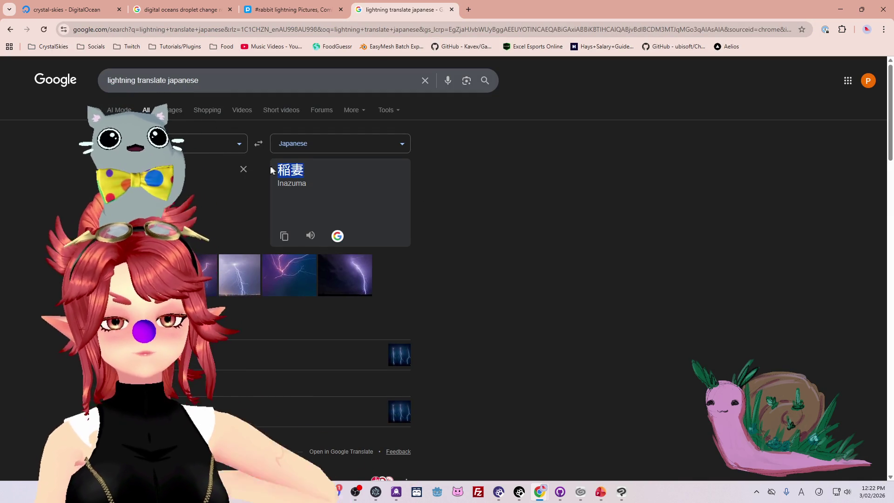
pyautogui.click(285, 231)
pyautogui.click(285, 11)
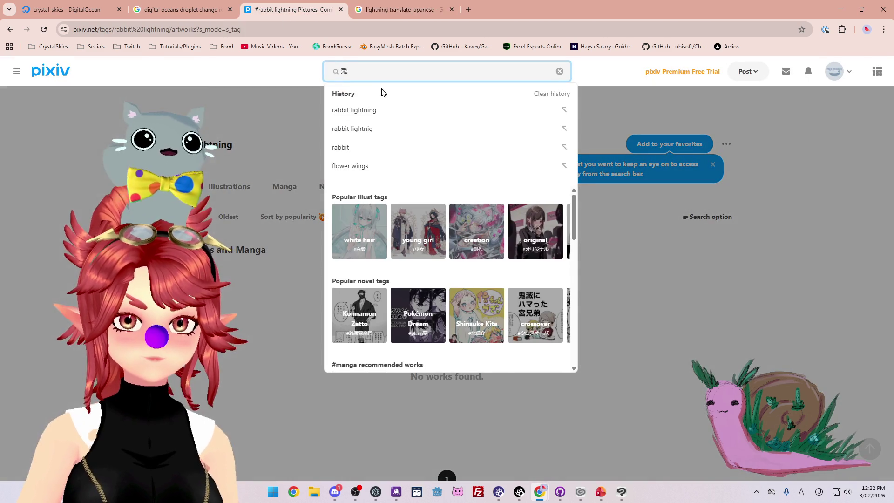
# Step: Search pixiv for 兎 稲妻, then look up 'rabbit' in the translation tab
pyautogui.write('稲妻')
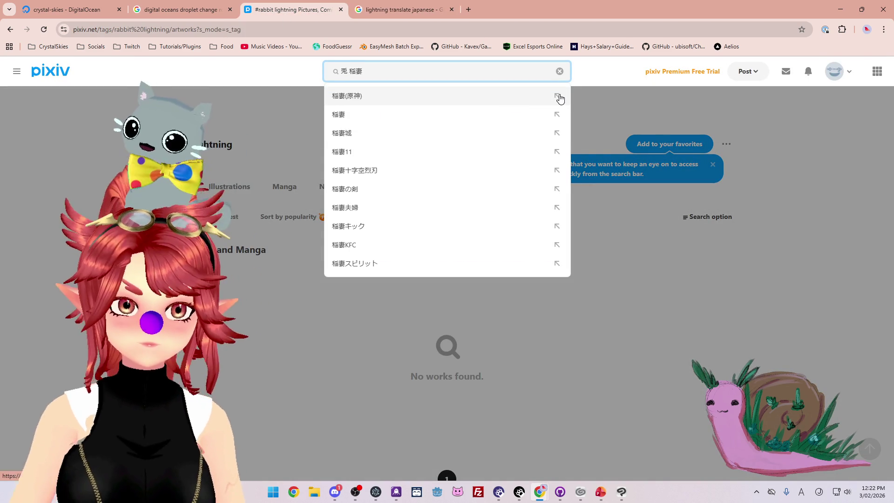
pyautogui.press('Return')
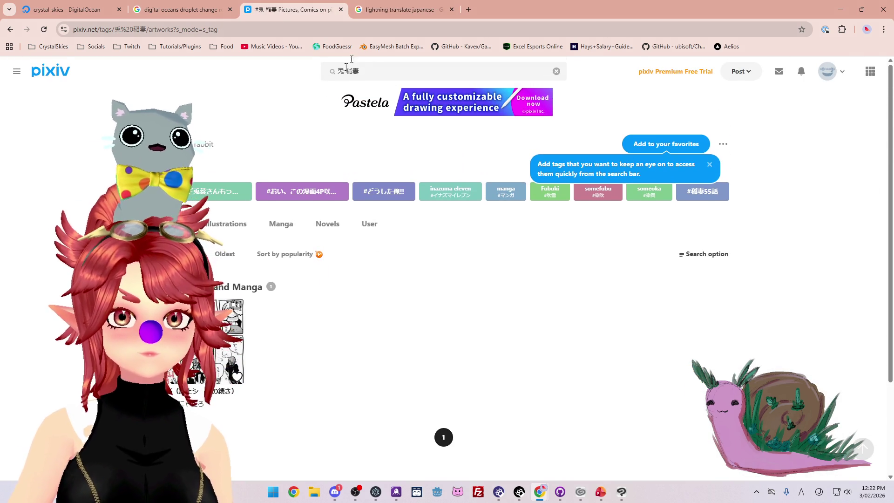
pyautogui.click(387, 10)
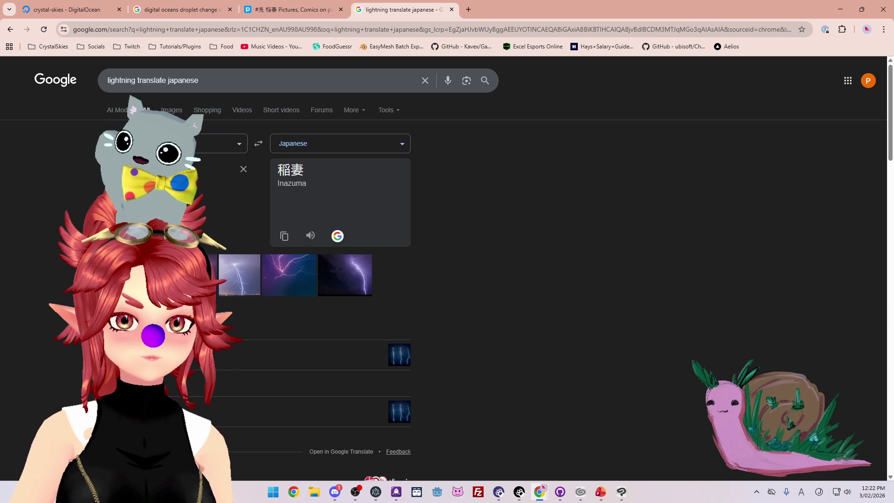
pyautogui.write('rabbit')
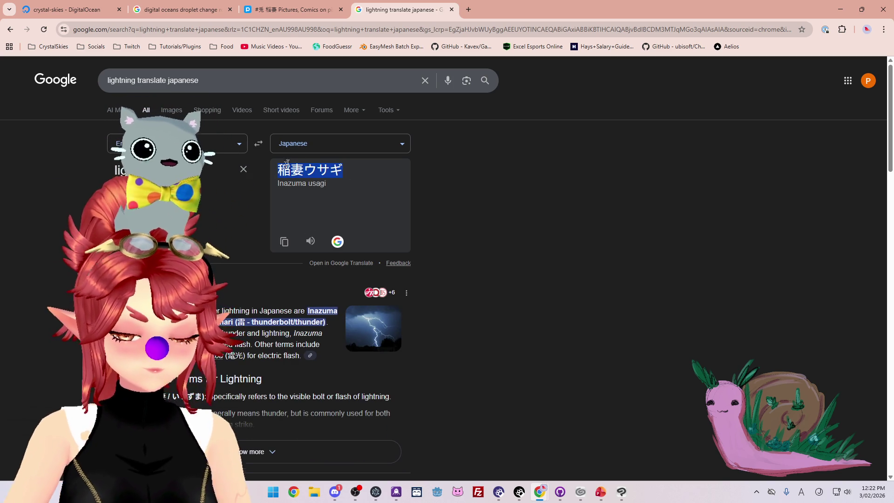
pyautogui.click(285, 10)
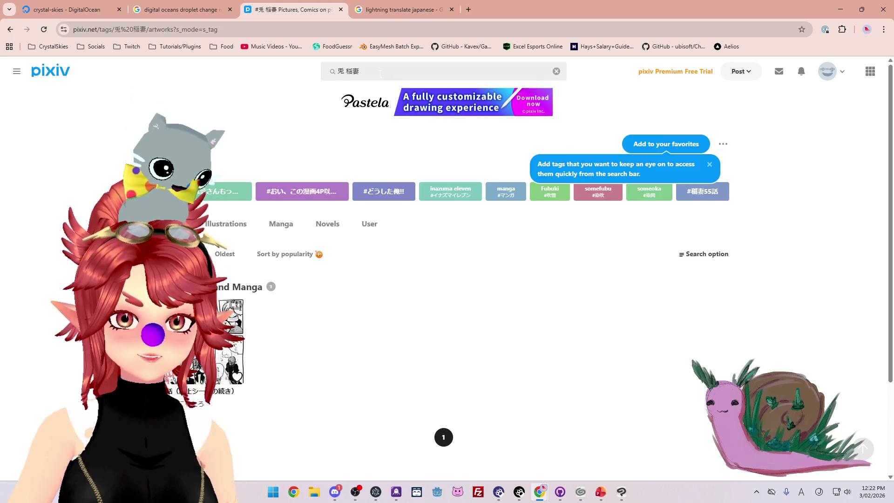
# Step: Replace the pixiv query with 稲妻ウサギ and run it, finding no works
pyautogui.click(380, 73)
pyautogui.hotkey('ctrl', 'a')
pyautogui.hotkey('ctrl', 'v')
pyautogui.press('Return')
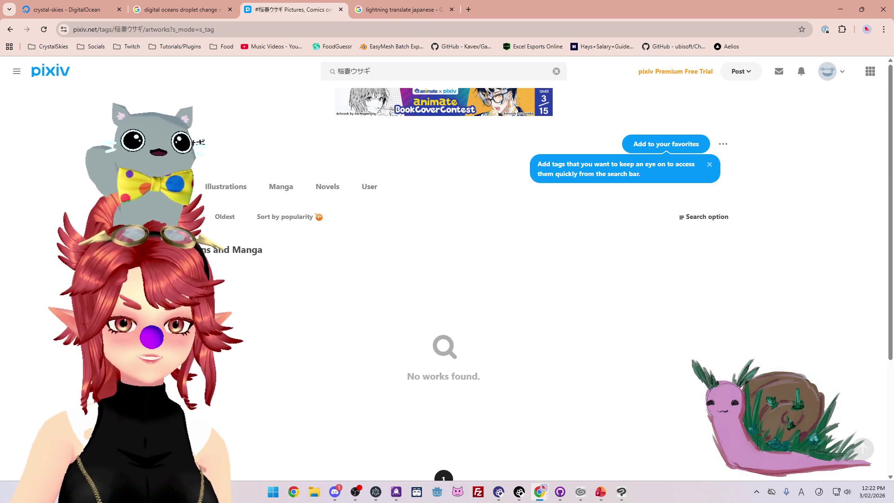
pyautogui.scroll(-1, 267, 285)
pyautogui.scroll(1, 298, 232)
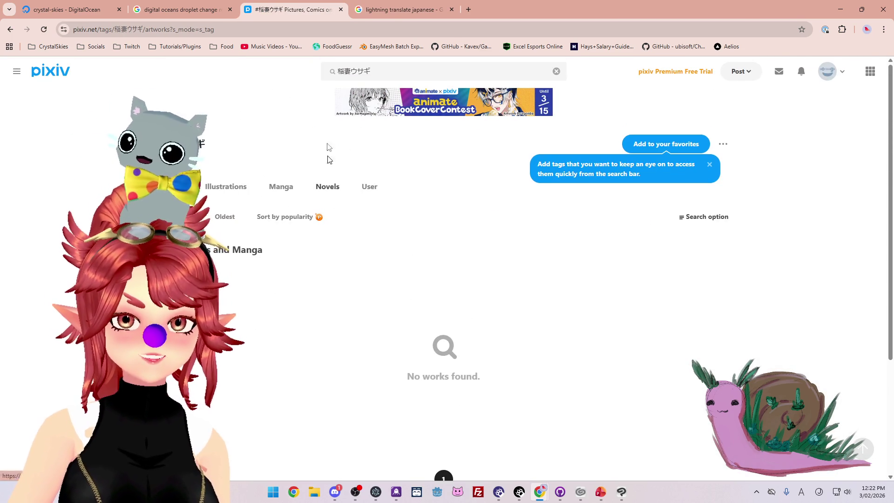
# Step: Remove 稲妻 from the query to search the ウサギ tag
pyautogui.click(359, 71)
pyautogui.moveTo(345, 70); pyautogui.dragTo(338, 71)
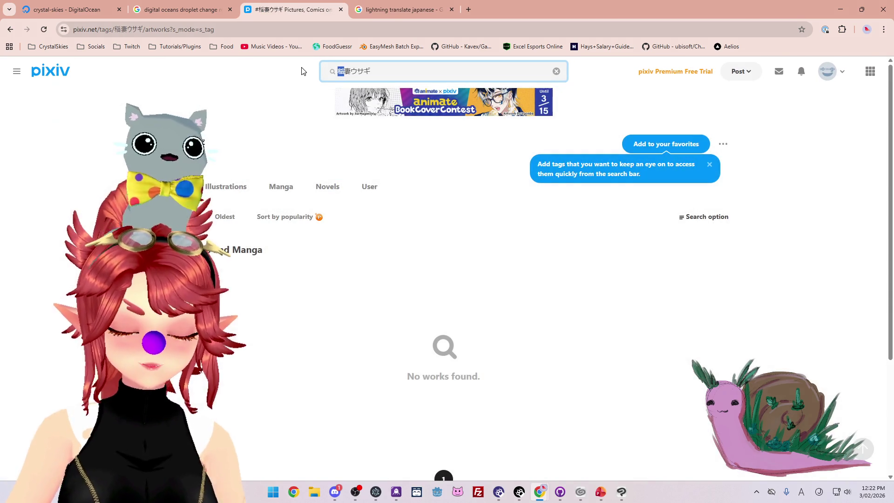
pyautogui.press('Return')
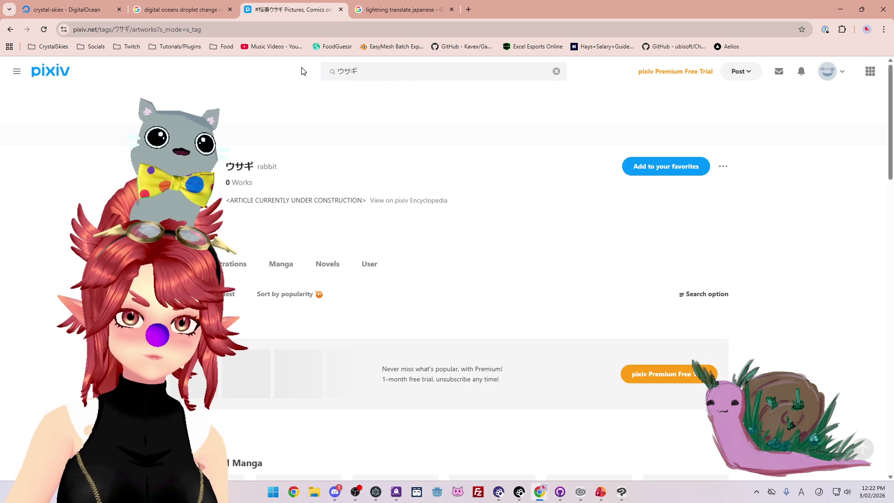
# Step: Browse the ウサギ rabbit artworks through to page 5
pyautogui.scroll(-1, 303, 71)
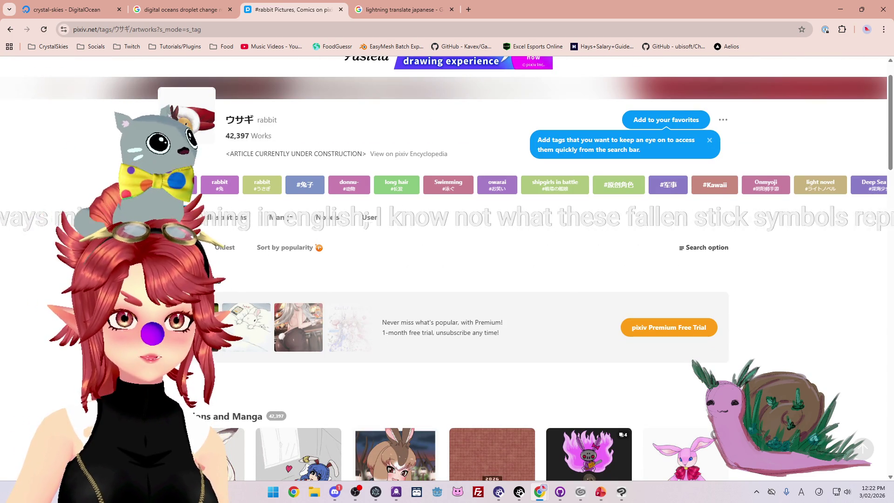
pyautogui.scroll(-5, 447, 269)
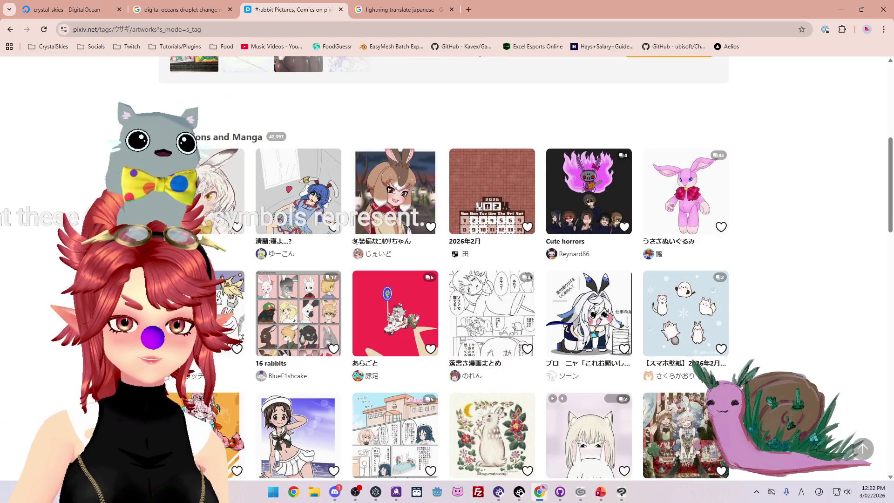
pyautogui.scroll(-5, 525, 268)
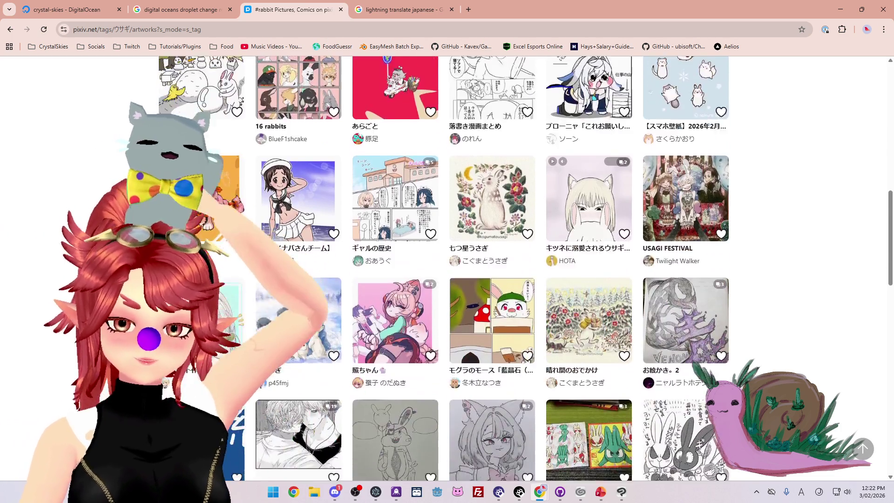
pyautogui.scroll(-8, 443, 270)
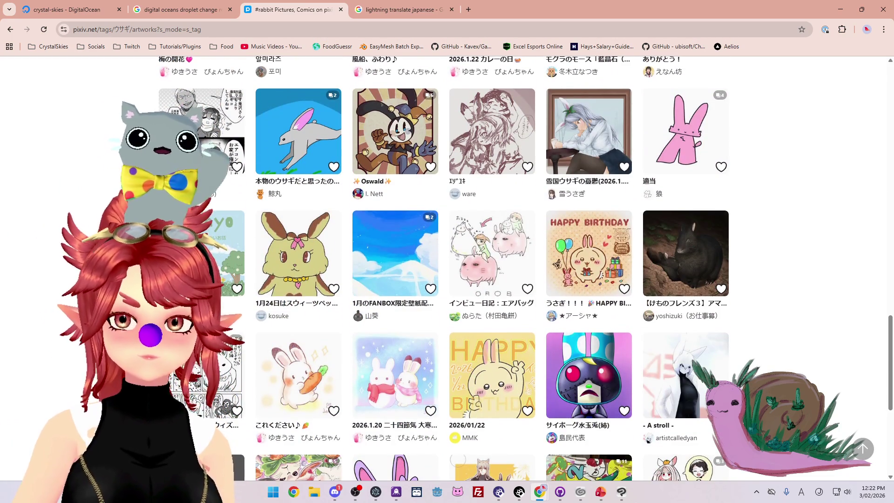
pyautogui.scroll(-4, 443, 270)
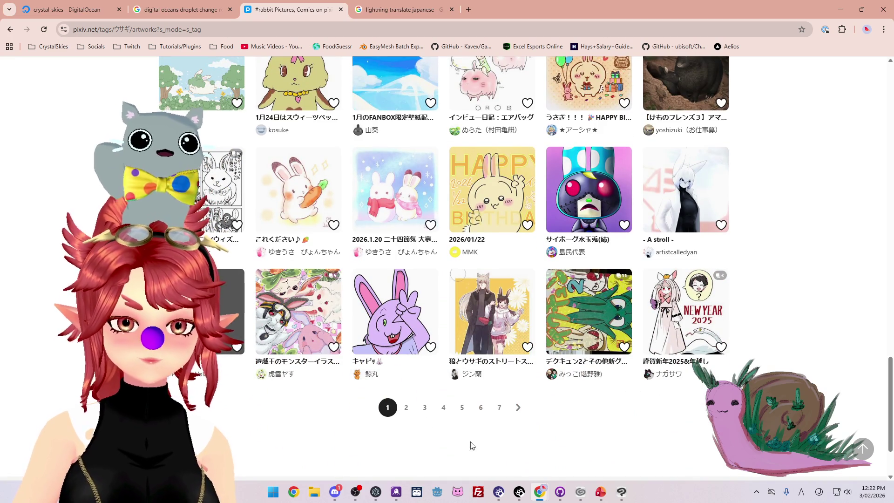
pyautogui.click(462, 408)
pyautogui.scroll(-3, 280, 326)
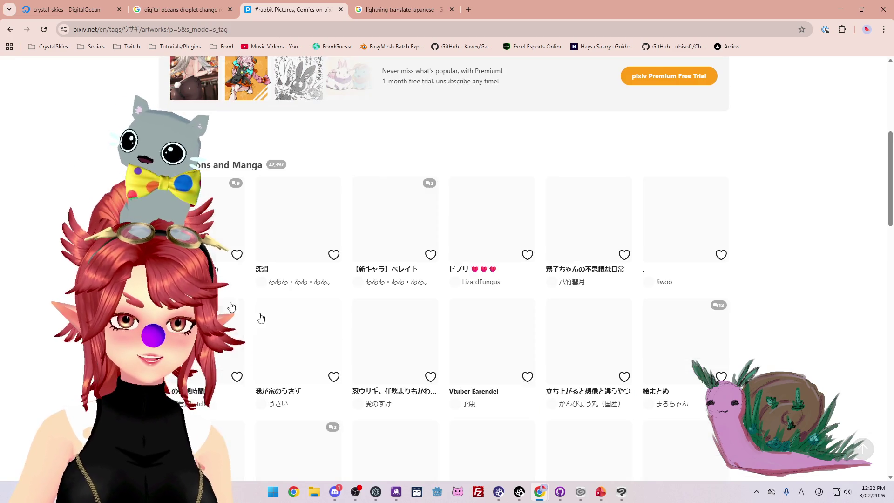
pyautogui.scroll(-10, 71, 278)
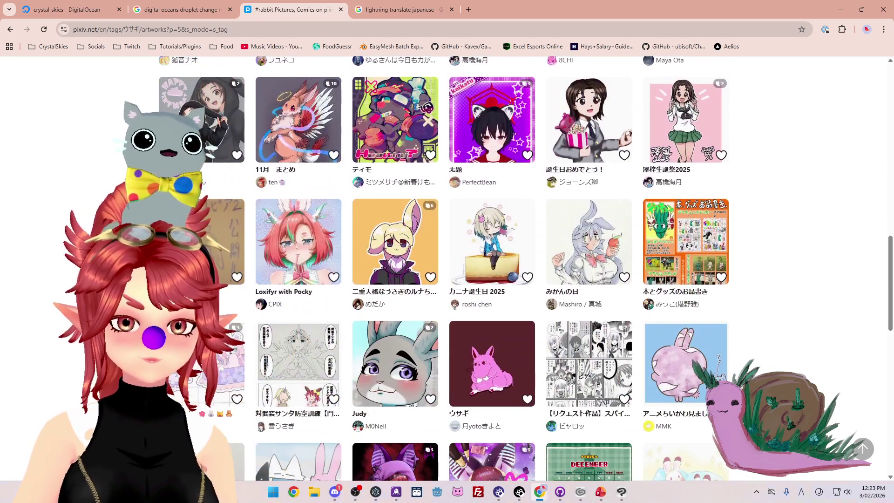
pyautogui.scroll(-9, 447, 268)
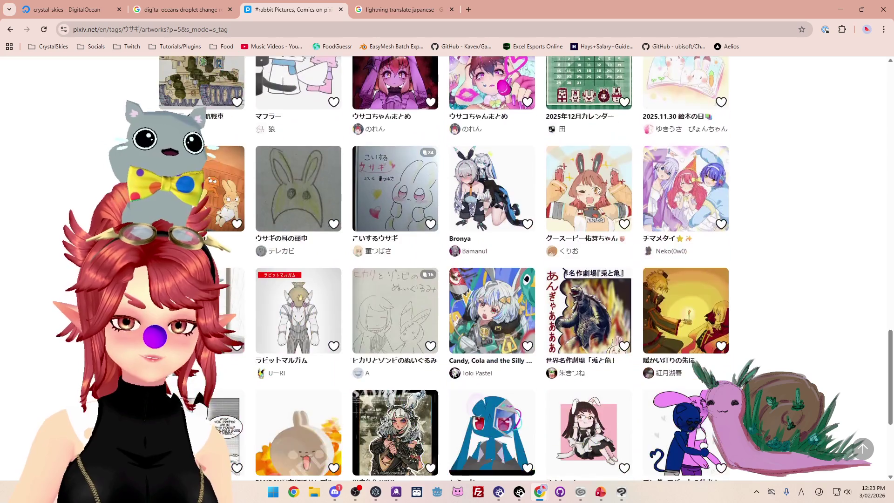
pyautogui.scroll(-5, 396, 115)
pyautogui.scroll(7, 396, 116)
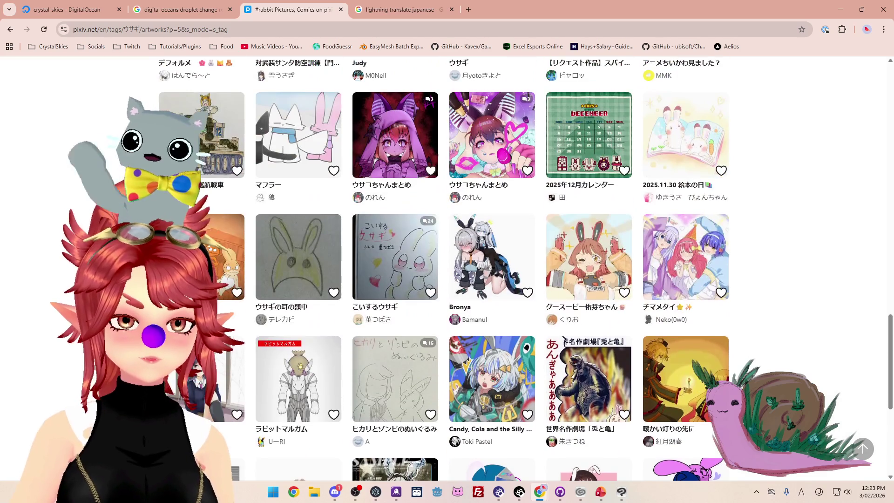
# Step: Close the pixiv and lightning translation tabs and switch to Clip Studio Paint
pyautogui.click(341, 10)
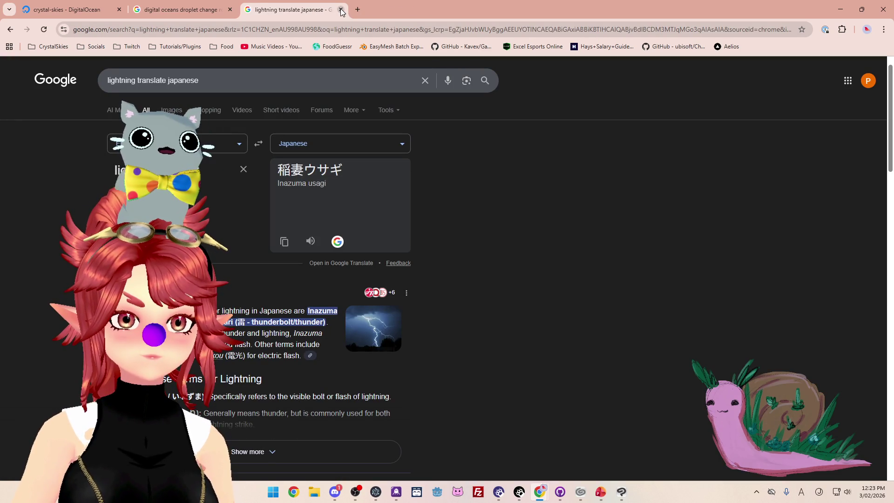
pyautogui.click(340, 10)
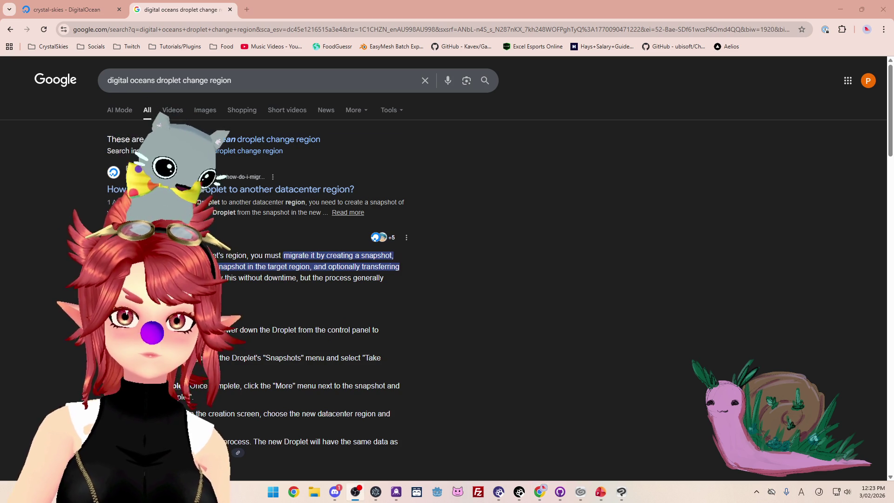
pyautogui.hotkey('alt', 'Tab')
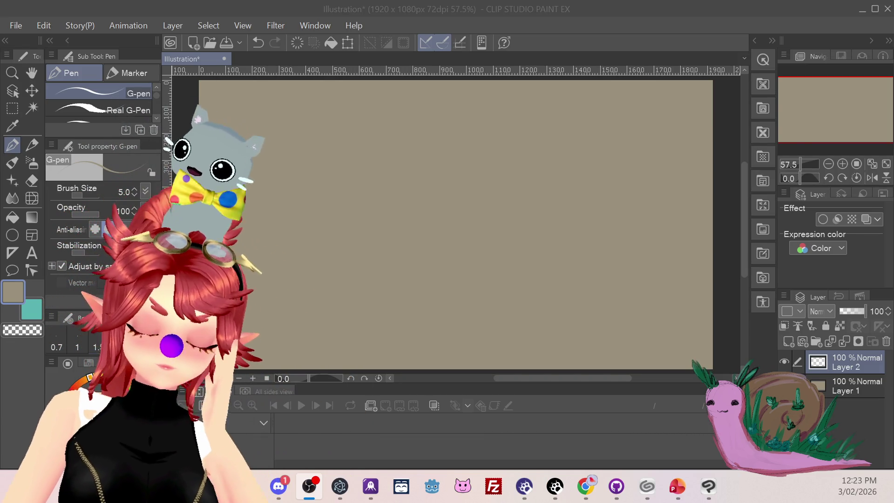
# Step: Switch the drawing colour to black and sketch a rough circle with a thicker G-pen stroke
pyautogui.click(307, 154)
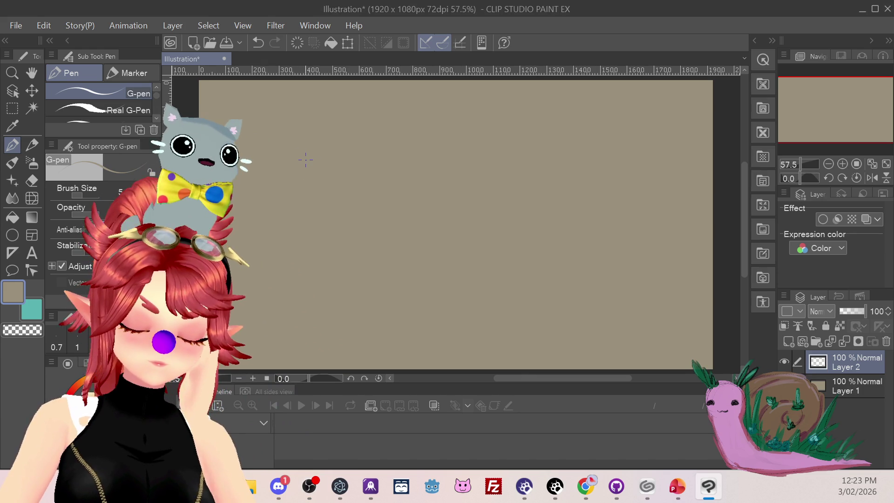
pyautogui.press('d')
pyautogui.moveTo(325, 131)
pyautogui.mouseDown()
pyautogui.moveTo(303, 157)
pyautogui.moveTo(295, 191)
pyautogui.moveTo(343, 210)
pyautogui.moveTo(367, 185)
pyautogui.mouseUp()
pyautogui.moveTo(366, 139); pyautogui.dragTo(307, 135)
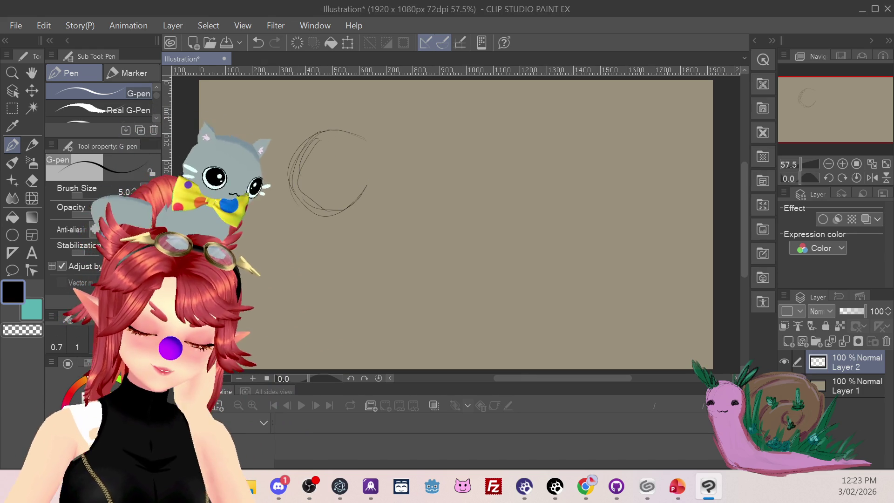
pyautogui.press(']')
pyautogui.press(']')
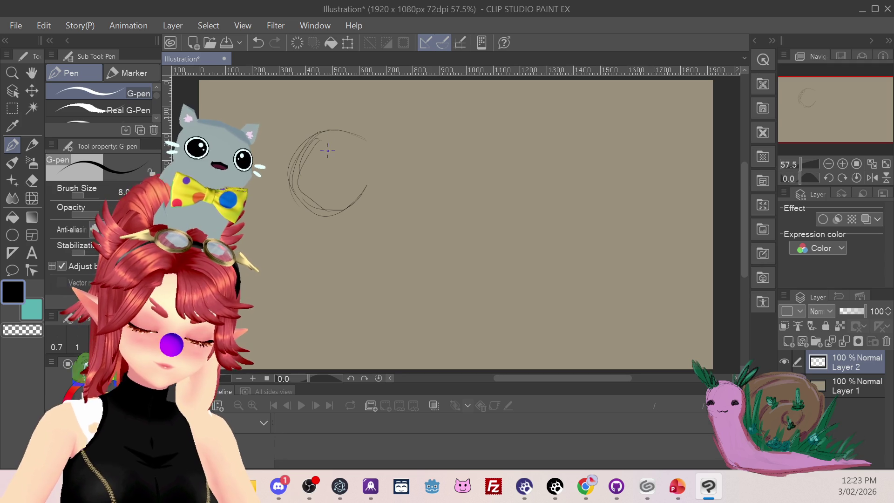
pyautogui.moveTo(292, 198); pyautogui.dragTo(331, 223)
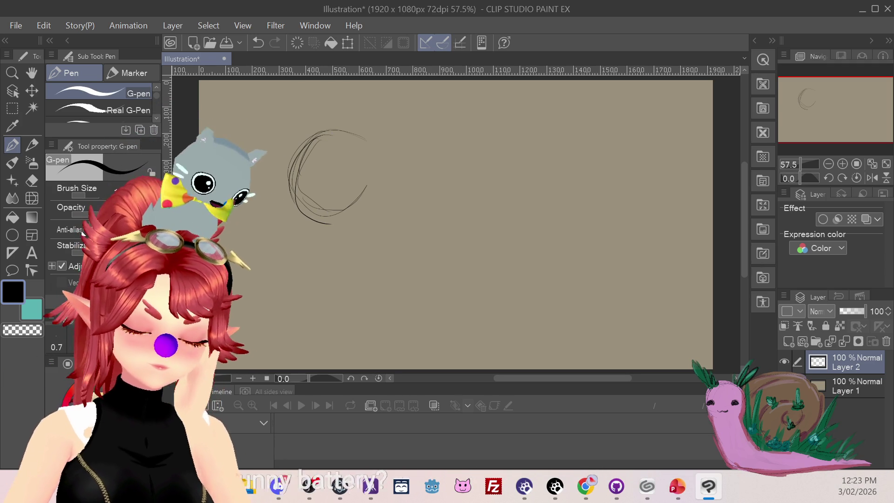
# Step: Erase the sketched circle, then reset the Navigator zoom to 150% on the upper-left area
pyautogui.click(31, 180)
pyautogui.moveTo(292, 173)
pyautogui.mouseDown()
pyautogui.moveTo(303, 132)
pyautogui.moveTo(325, 124)
pyautogui.moveTo(300, 201)
pyautogui.moveTo(319, 233)
pyautogui.moveTo(370, 187)
pyautogui.mouseUp()
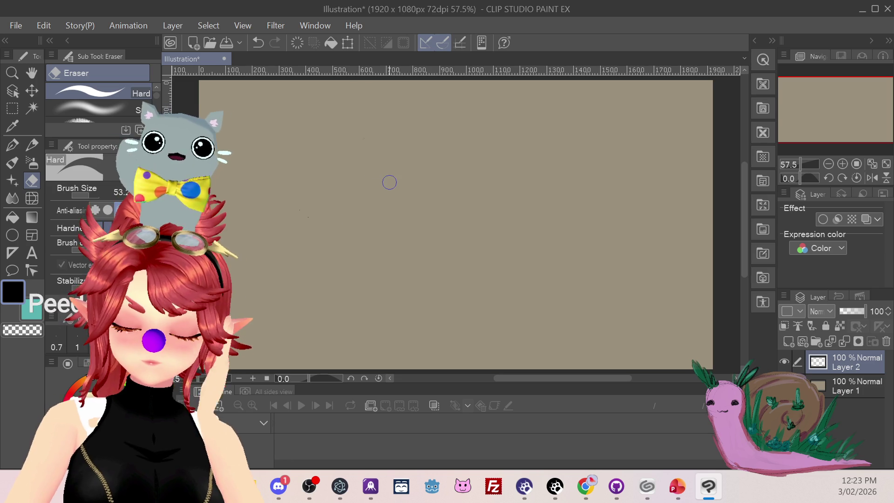
pyautogui.click(842, 164)
pyautogui.click(828, 164)
pyautogui.click(828, 164)
pyautogui.click(828, 164)
pyautogui.moveTo(835, 108)
pyautogui.mouseDown()
pyautogui.moveTo(795, 90)
pyautogui.moveTo(815, 98)
pyautogui.mouseUp()
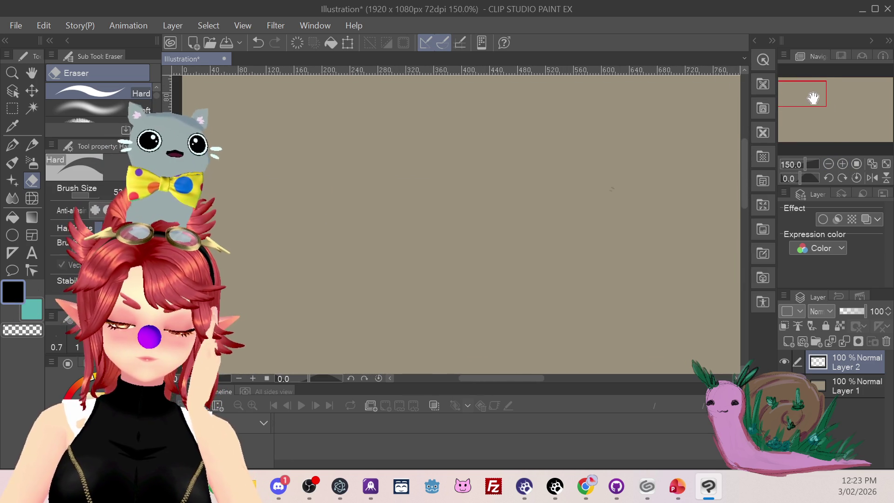
# Step: Try a Pencil stroke and a G-pen stroke, undoing both to leave the canvas blank
pyautogui.click(12, 145)
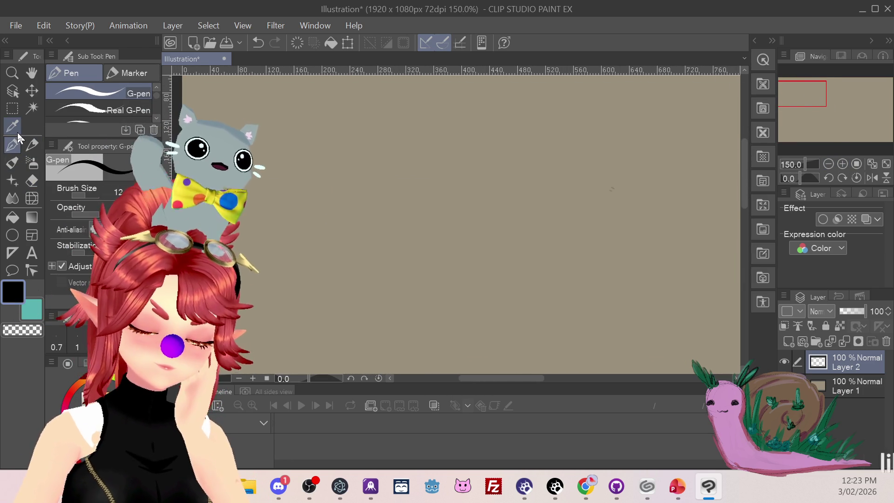
pyautogui.click(31, 145)
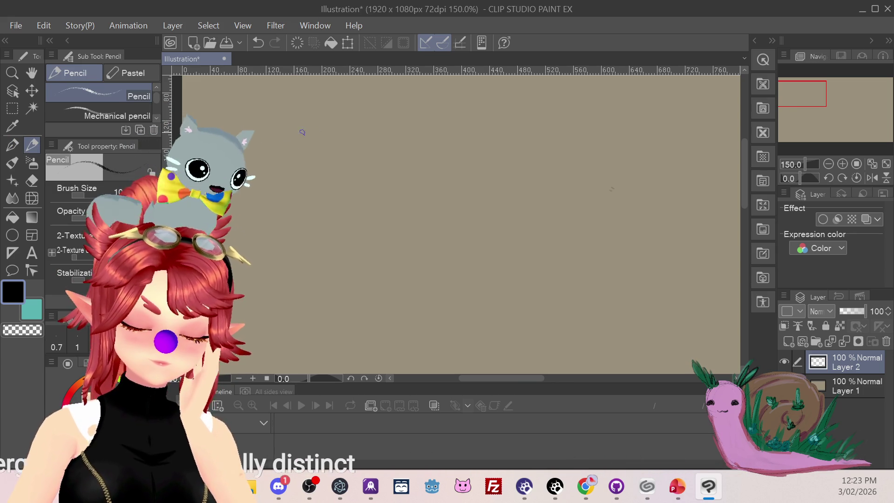
pyautogui.moveTo(282, 157); pyautogui.dragTo(305, 124)
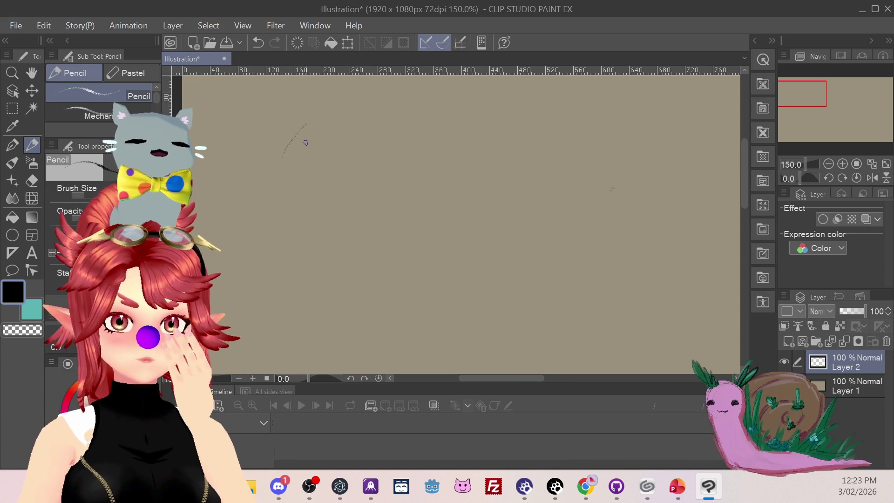
pyautogui.hotkey('ctrl', 'z')
pyautogui.click(12, 146)
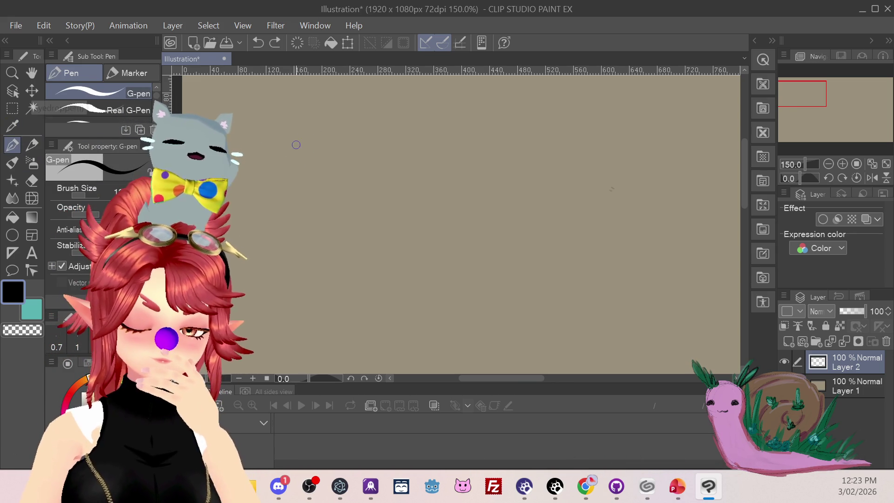
pyautogui.moveTo(280, 163); pyautogui.dragTo(291, 136)
pyautogui.hotkey('ctrl', 'z')
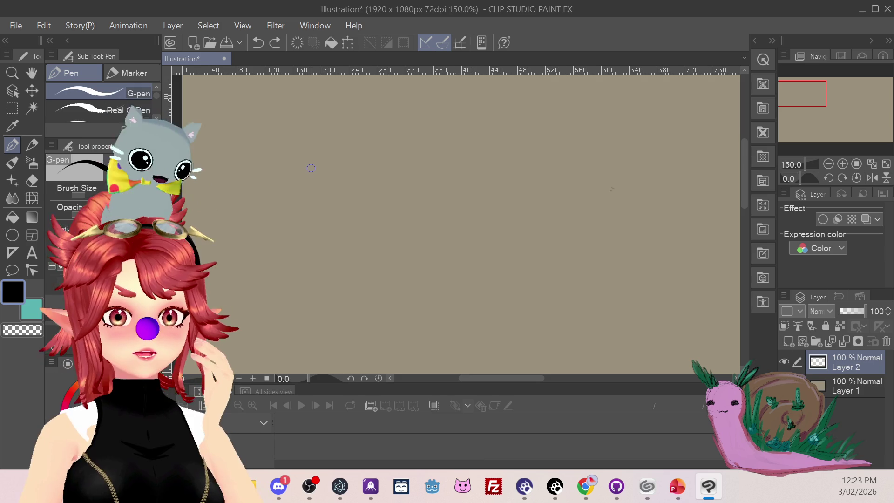
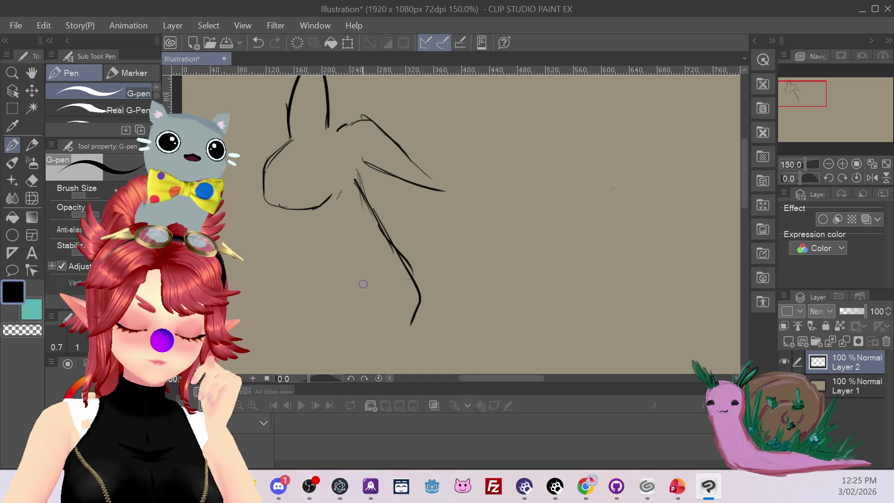
# Step: Frame the rabbit sketch at 100% zoom, draw its eye with the G-pen, then switch to Discord
pyautogui.moveTo(797, 98); pyautogui.dragTo(804, 100)
pyautogui.hotkey('ctrl', 'alt', '0')
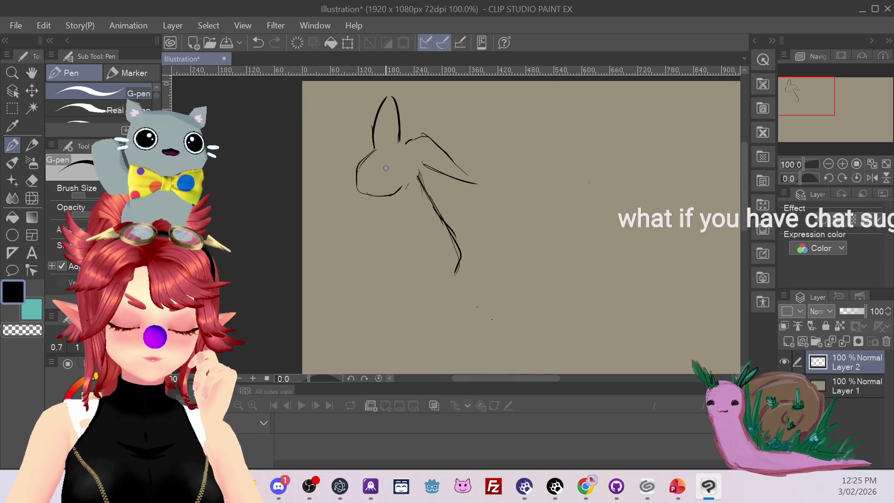
pyautogui.moveTo(390, 162)
pyautogui.mouseDown()
pyautogui.moveTo(378, 175)
pyautogui.moveTo(360, 174)
pyautogui.mouseUp()
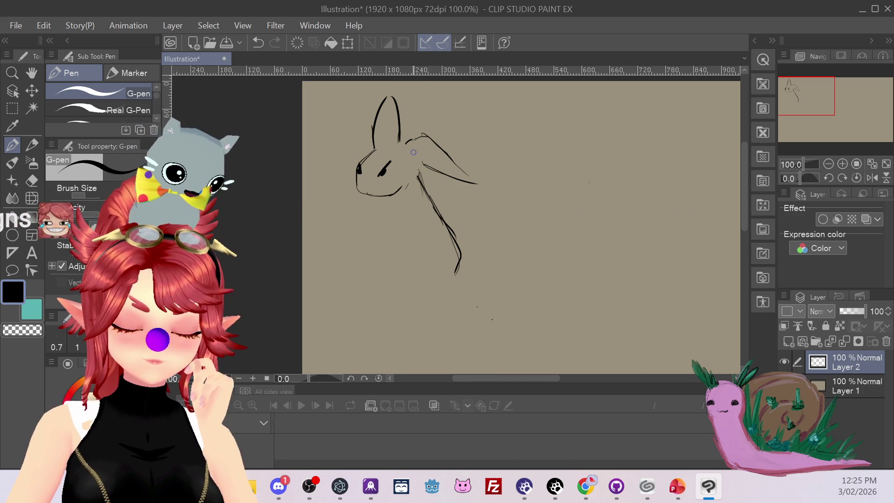
pyautogui.hotkey('ctrl', 'z')
pyautogui.hotkey('ctrl', 'z')
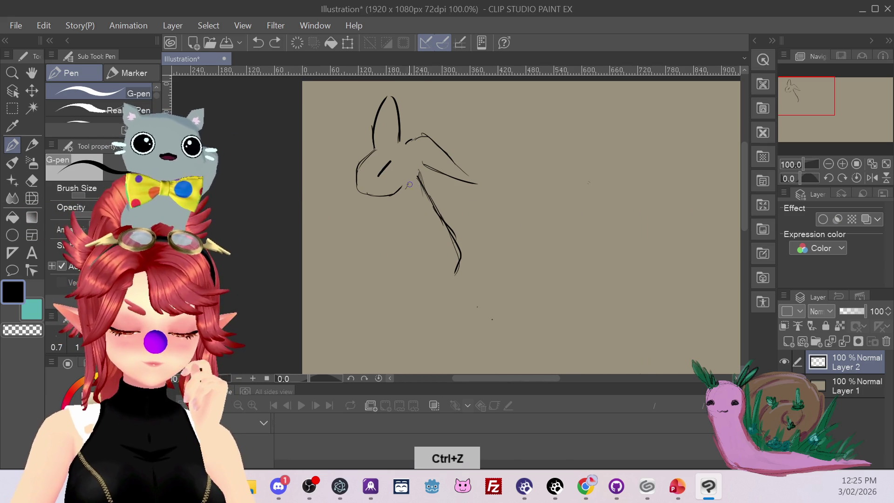
pyautogui.moveTo(380, 174); pyautogui.dragTo(386, 175)
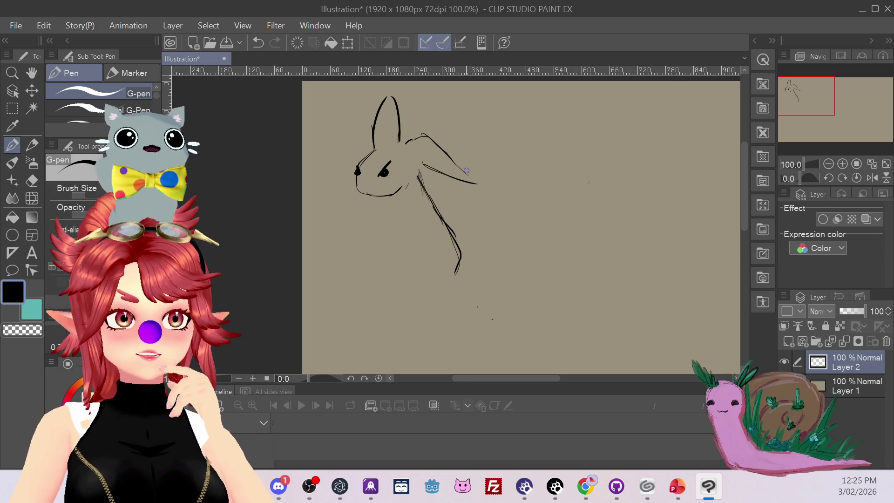
pyautogui.hotkey('alt', 'Tab')
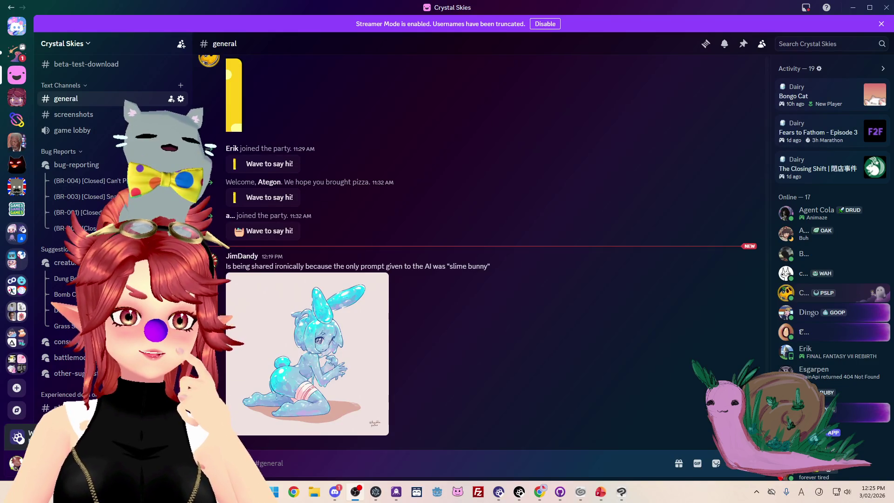
# Step: Browse the creature-suggestions forum posts, including the Dung Beetle post, then return to Clip Studio
pyautogui.click(65, 262)
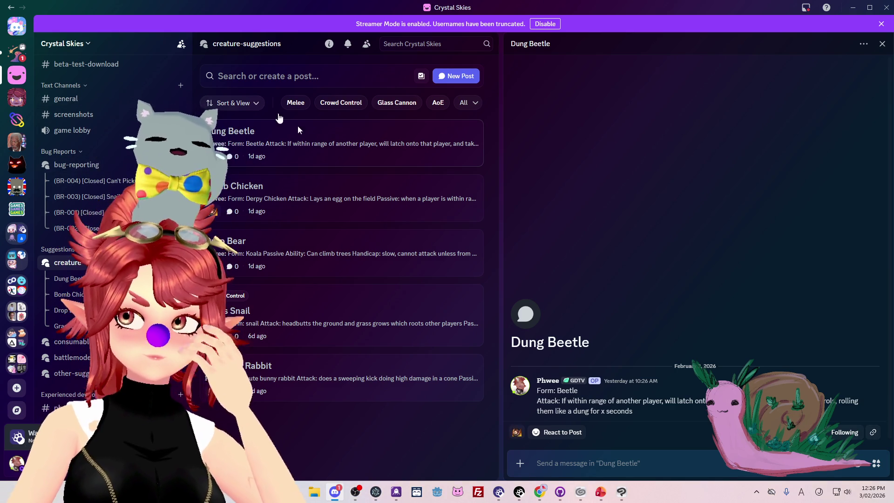
pyautogui.moveTo(620, 499)
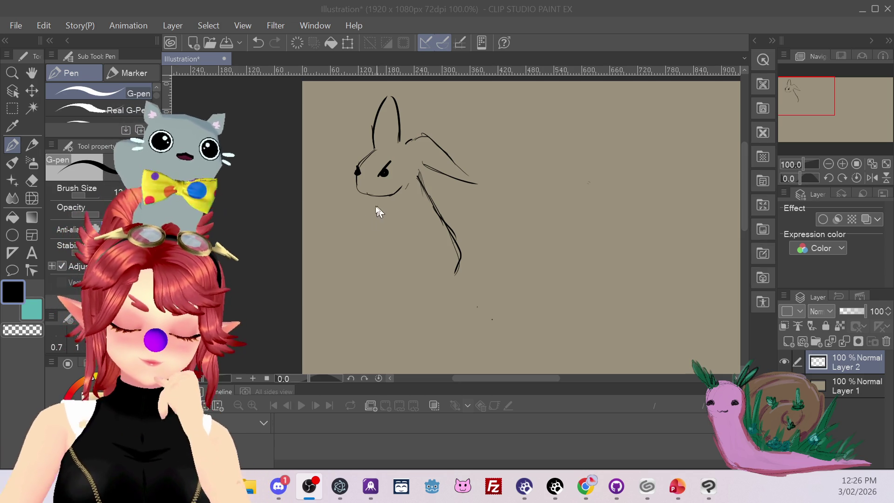
# Step: Sketch the chin, the back curve, the hind leg and the feet below the rabbit's head with the G-pen
pyautogui.moveTo(367, 222); pyautogui.dragTo(371, 200)
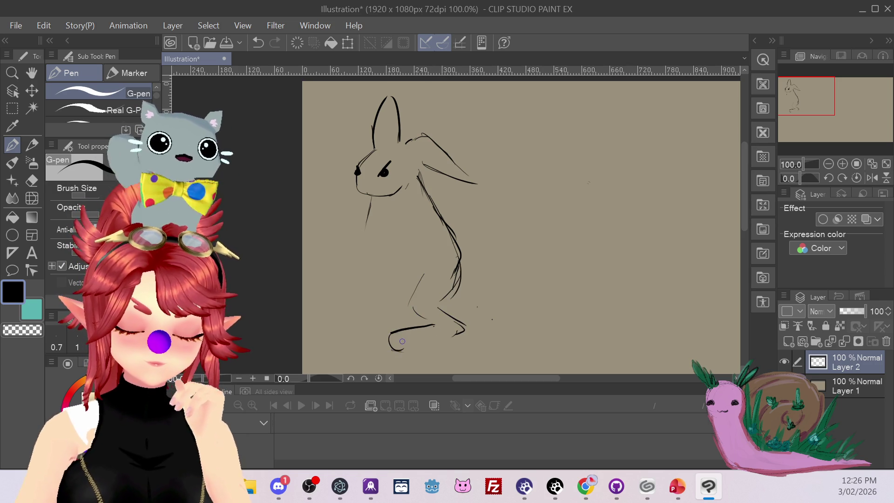
pyautogui.moveTo(457, 323); pyautogui.dragTo(460, 332)
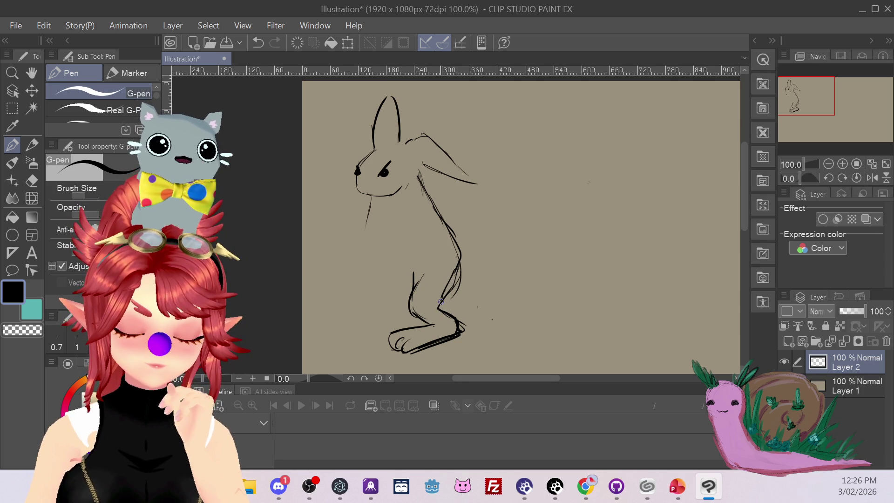
pyautogui.moveTo(443, 301); pyautogui.dragTo(466, 263)
pyautogui.hotkey('ctrl', 'z')
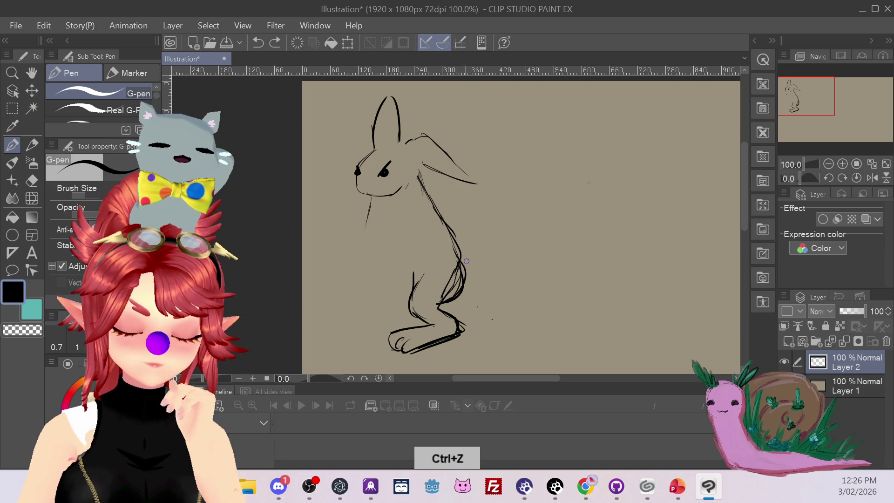
pyautogui.moveTo(455, 248); pyautogui.dragTo(450, 239)
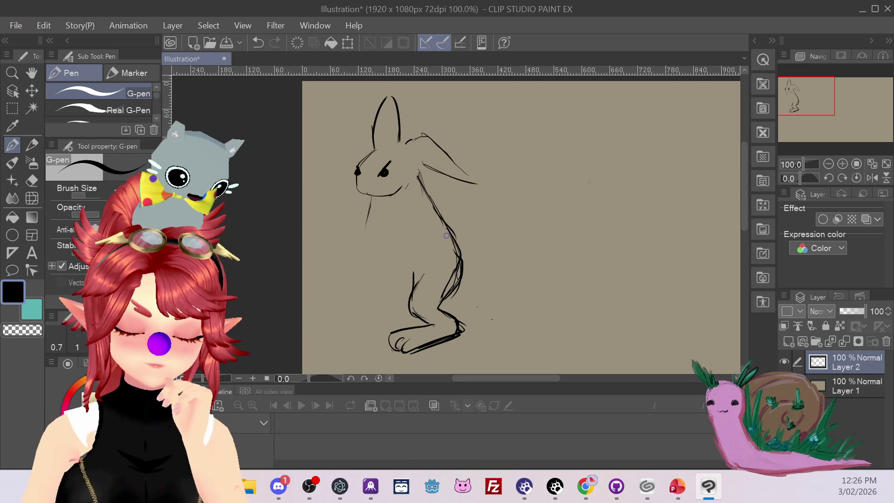
pyautogui.moveTo(418, 177); pyautogui.dragTo(430, 212)
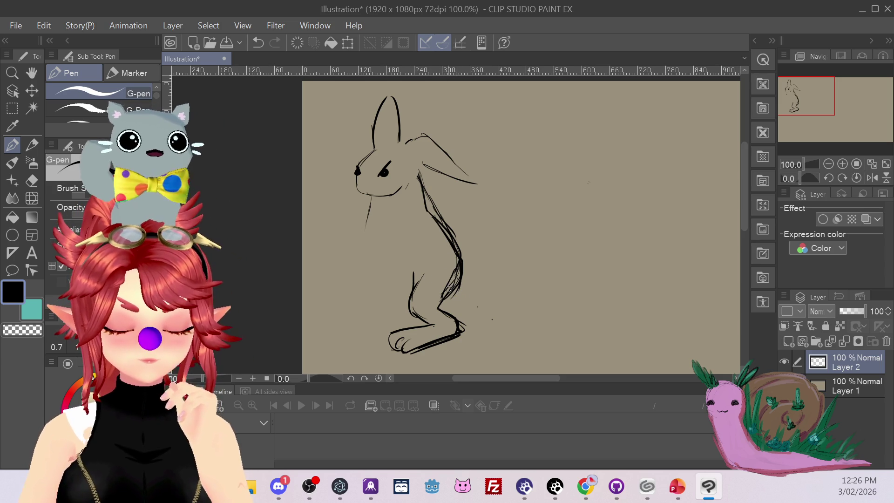
# Step: Lasso-select the rabbit's lower body and legs
pyautogui.click(12, 108)
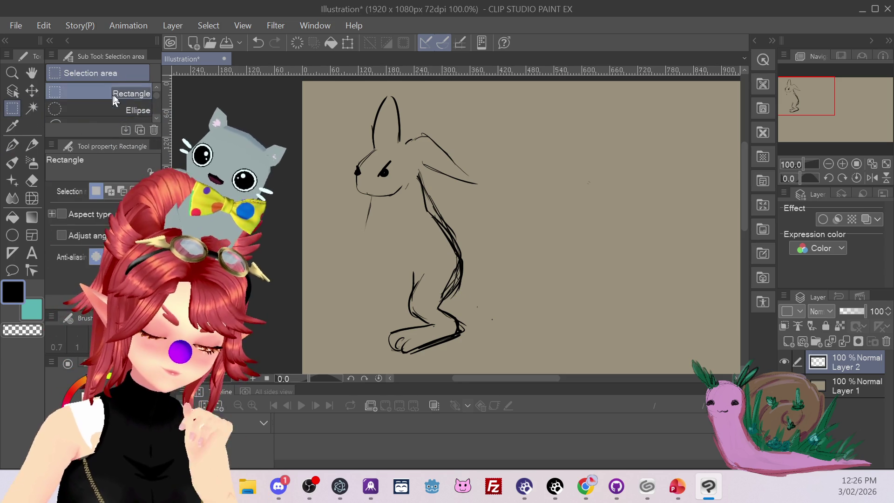
pyautogui.scroll(-2, 130, 97)
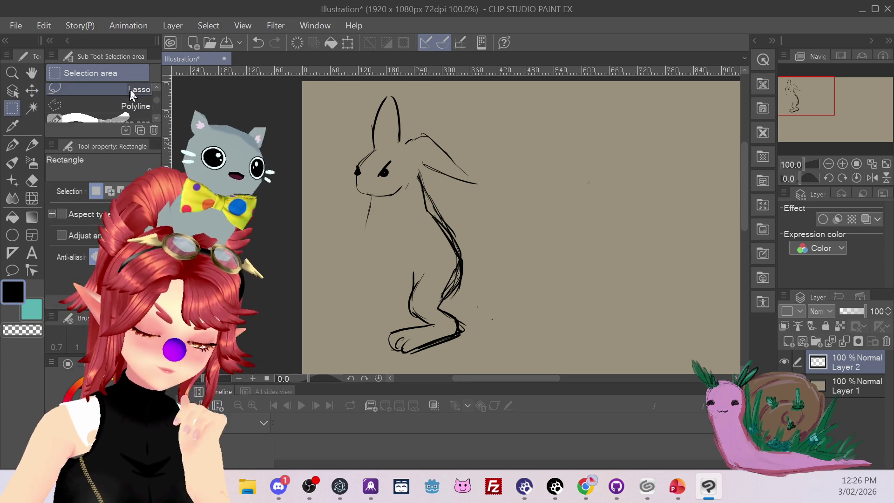
pyautogui.click(131, 92)
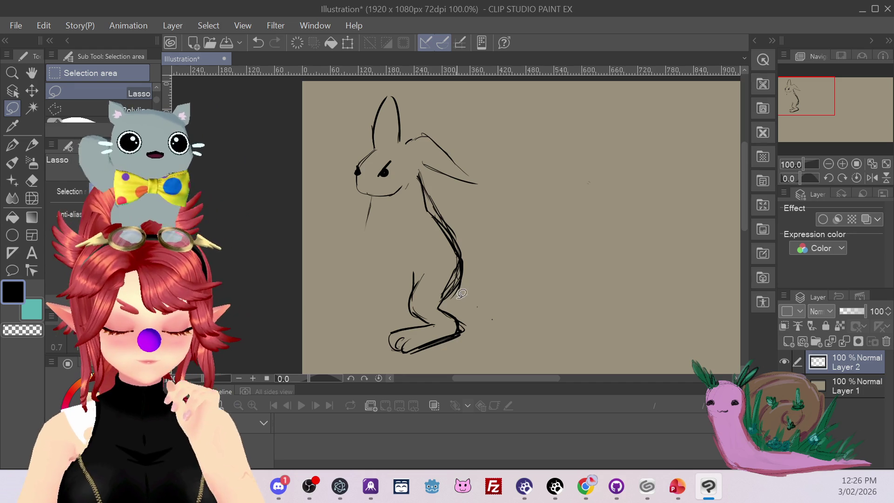
pyautogui.moveTo(458, 293)
pyautogui.mouseDown()
pyautogui.moveTo(380, 275)
pyautogui.moveTo(419, 370)
pyautogui.moveTo(477, 320)
pyautogui.mouseUp()
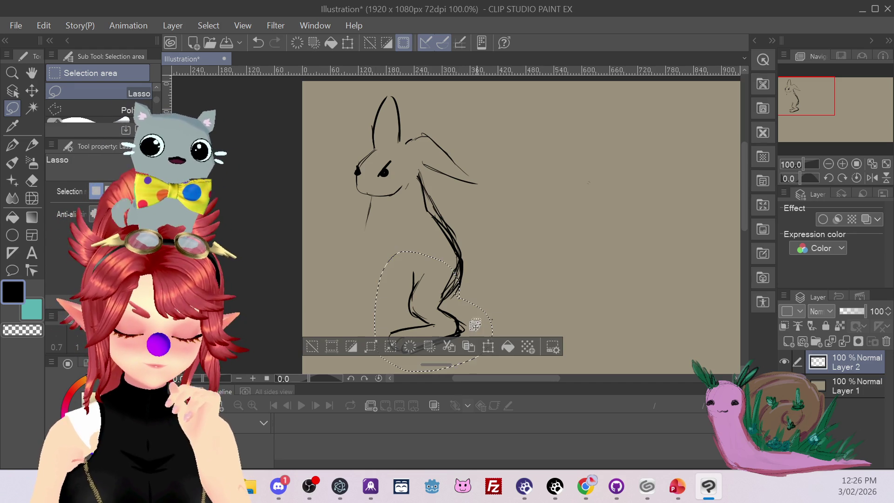
# Step: Shift the selected legs slightly down-left, tilt them counter-clockwise, and clear the selection
pyautogui.click(488, 347)
pyautogui.moveTo(453, 333); pyautogui.dragTo(464, 332)
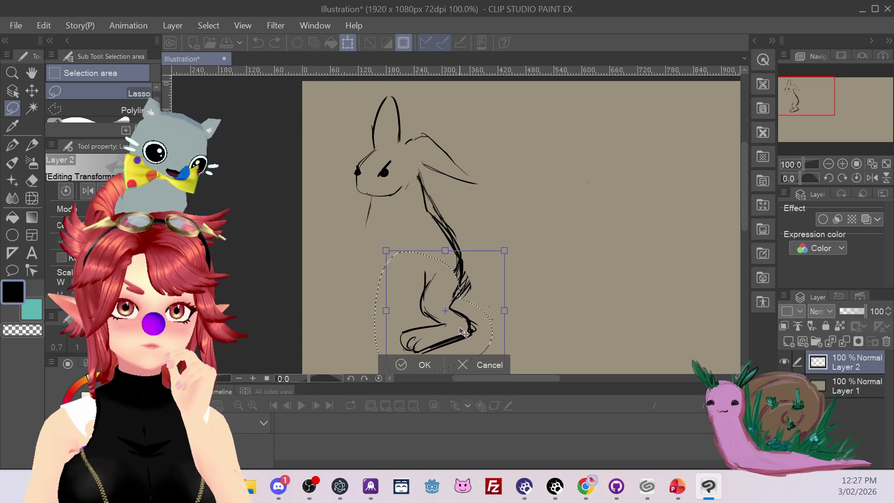
pyautogui.moveTo(515, 237)
pyautogui.mouseDown()
pyautogui.moveTo(509, 225)
pyautogui.moveTo(517, 232)
pyautogui.mouseUp()
pyautogui.moveTo(463, 326)
pyautogui.mouseDown()
pyautogui.moveTo(459, 339)
pyautogui.moveTo(455, 329)
pyautogui.mouseUp()
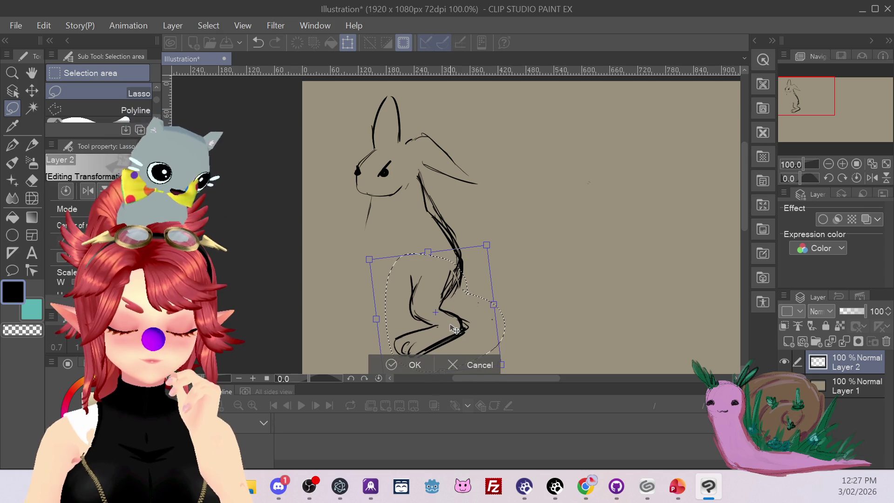
pyautogui.click(409, 365)
pyautogui.click(313, 347)
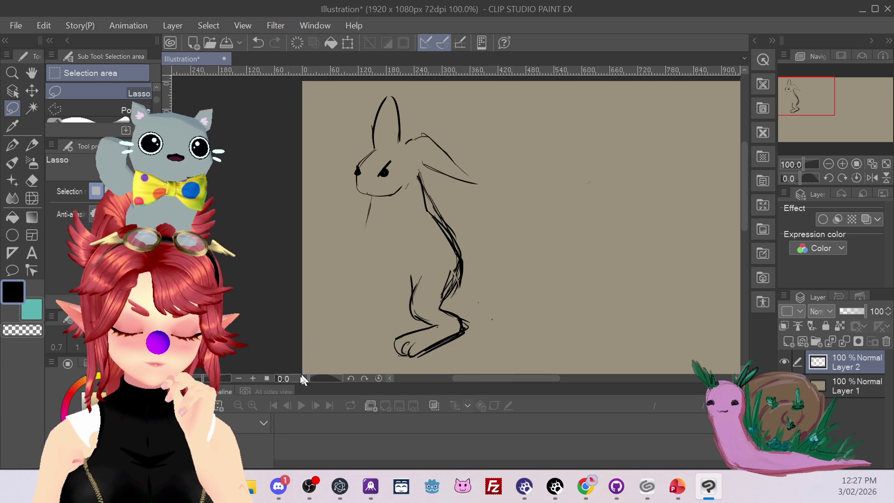
pyautogui.click(13, 145)
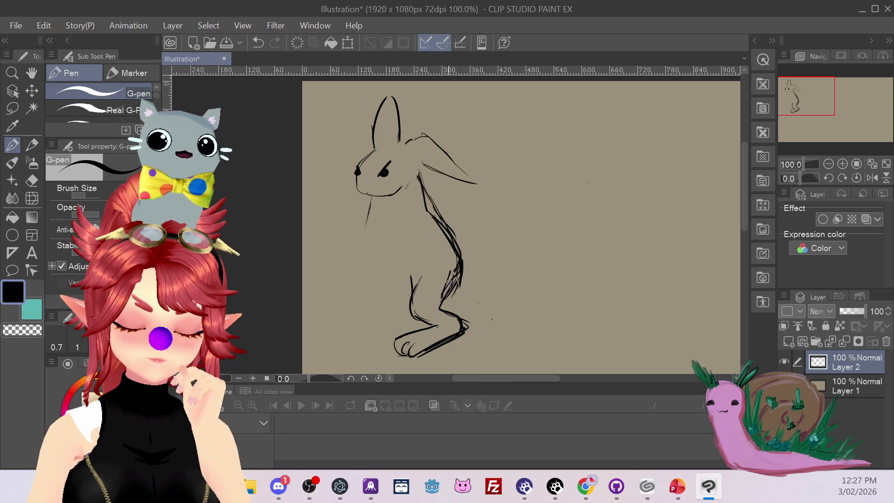
# Step: Sketch three front-leg strokes left of the rabbit's body
pyautogui.moveTo(361, 263); pyautogui.dragTo(371, 294)
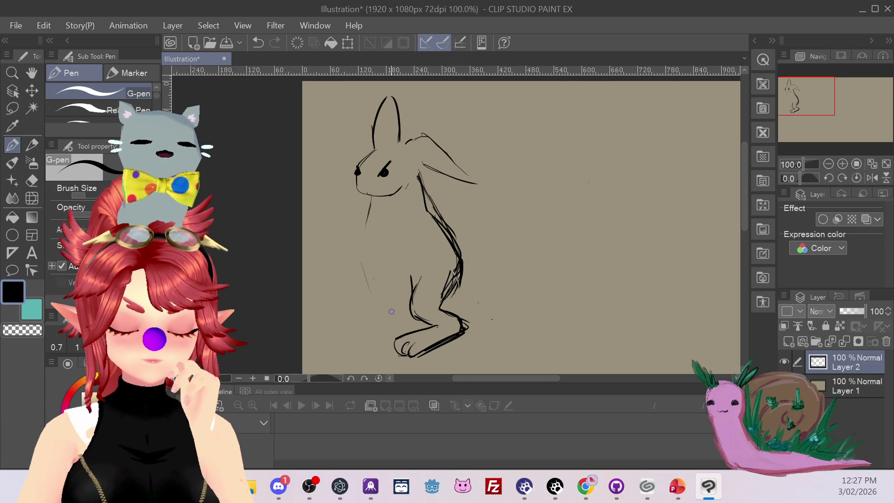
pyautogui.moveTo(376, 269); pyautogui.dragTo(371, 307)
pyautogui.moveTo(366, 249); pyautogui.dragTo(366, 265)
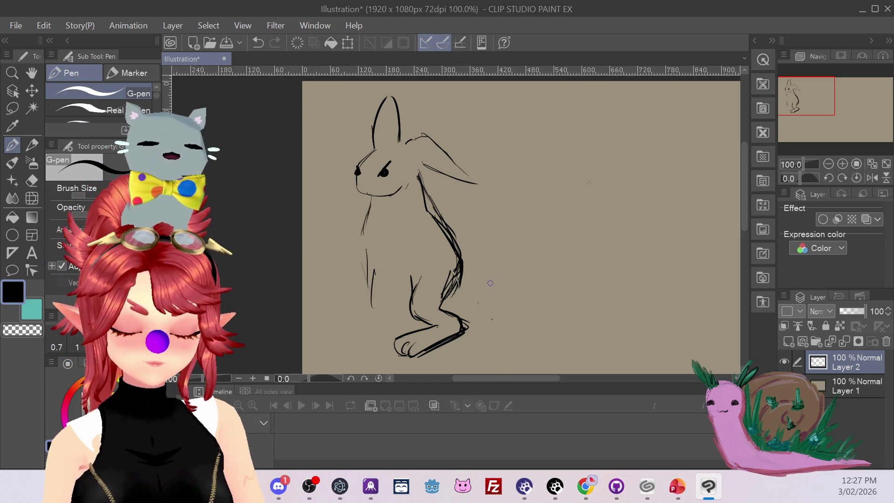
# Step: Erase the feet, front legs, neck and chest lines, and start a new neck line below the ear
pyautogui.click(32, 180)
pyautogui.moveTo(423, 317)
pyautogui.mouseDown()
pyautogui.moveTo(465, 319)
pyautogui.moveTo(425, 319)
pyautogui.moveTo(417, 265)
pyautogui.moveTo(365, 291)
pyautogui.mouseUp()
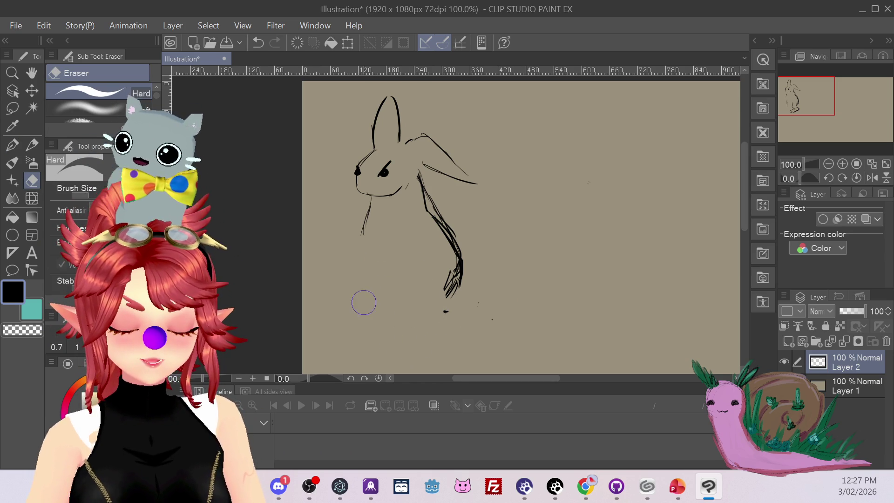
pyautogui.moveTo(423, 315); pyautogui.dragTo(455, 266)
pyautogui.moveTo(426, 214)
pyautogui.mouseDown()
pyautogui.moveTo(423, 180)
pyautogui.moveTo(419, 192)
pyautogui.moveTo(371, 209)
pyautogui.moveTo(373, 226)
pyautogui.mouseUp()
pyautogui.click(12, 150)
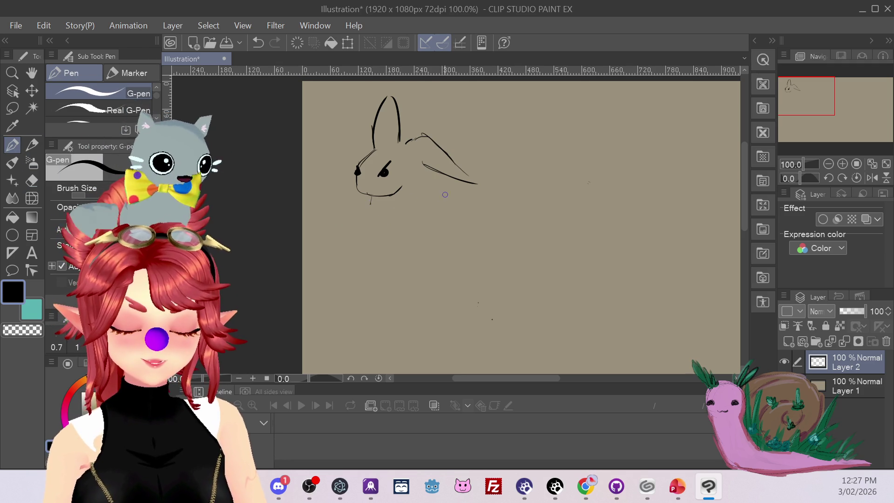
pyautogui.moveTo(424, 173); pyautogui.dragTo(429, 185)
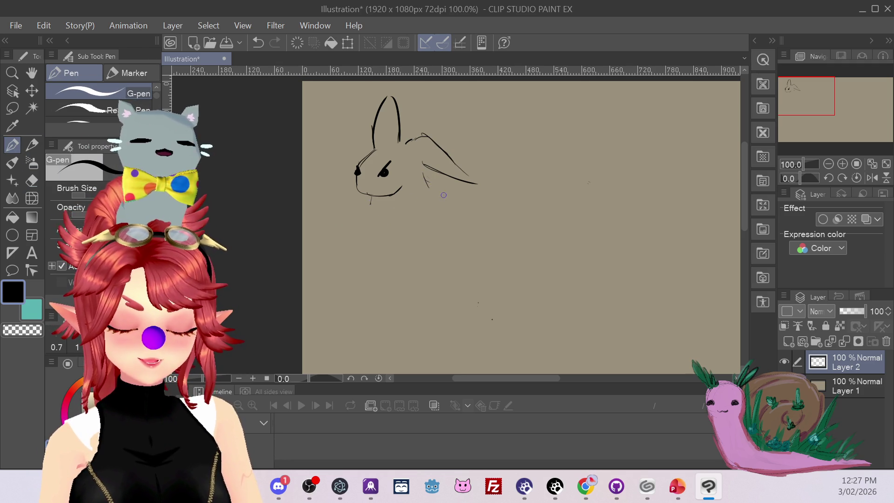
pyautogui.click(32, 180)
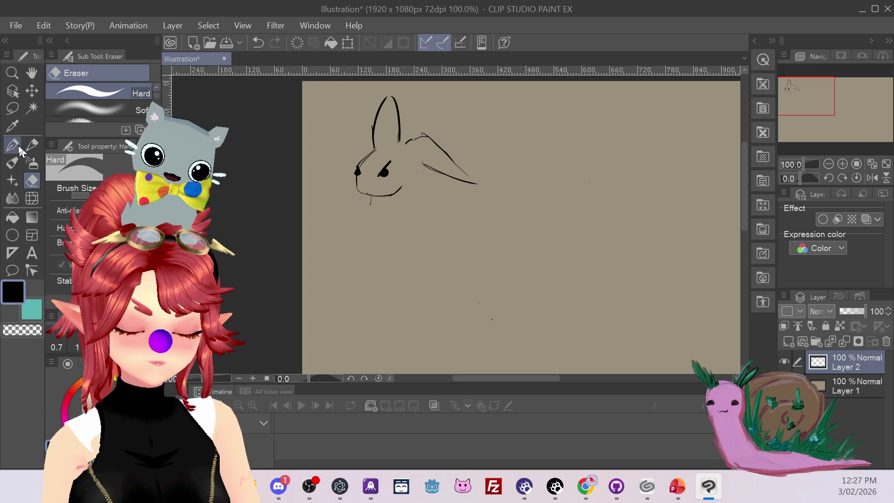
# Step: Draw the back curve and a front leg with snapping on, undoing rejected strokes
pyautogui.press('p')
pyautogui.moveTo(459, 161); pyautogui.dragTo(504, 161)
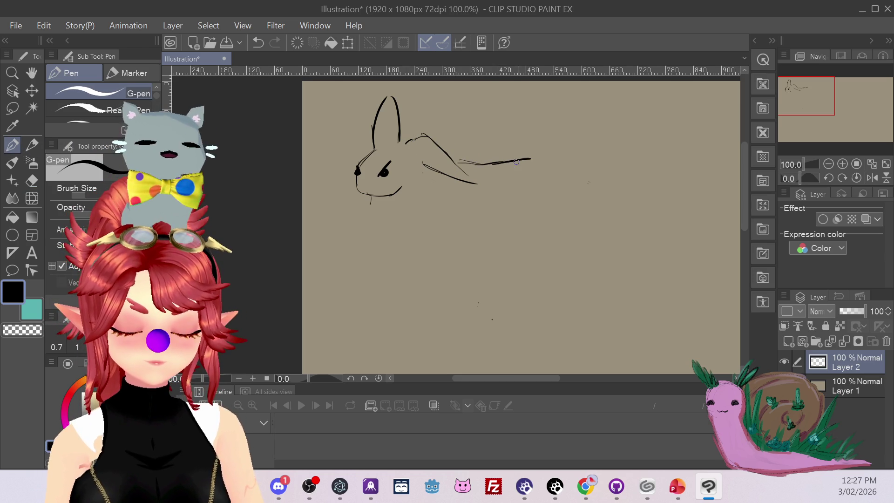
pyautogui.hotkey('ctrl', 'z')
pyautogui.hotkey('ctrl', 'z')
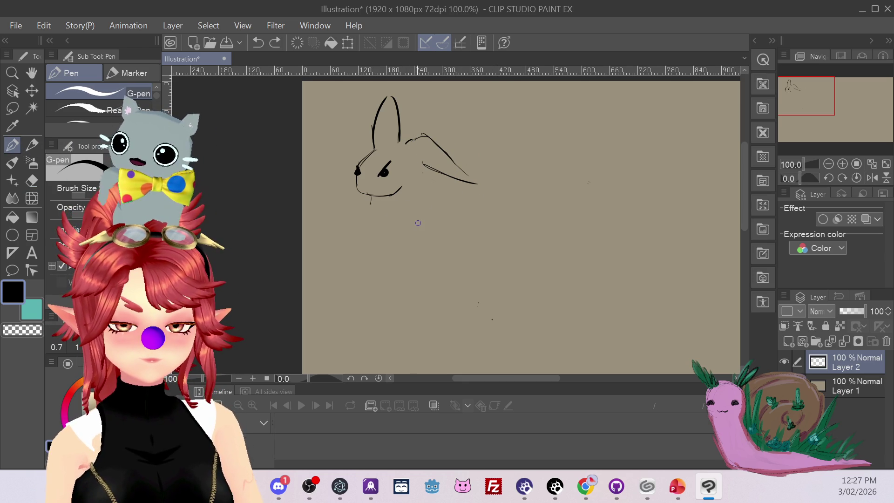
pyautogui.click(448, 40)
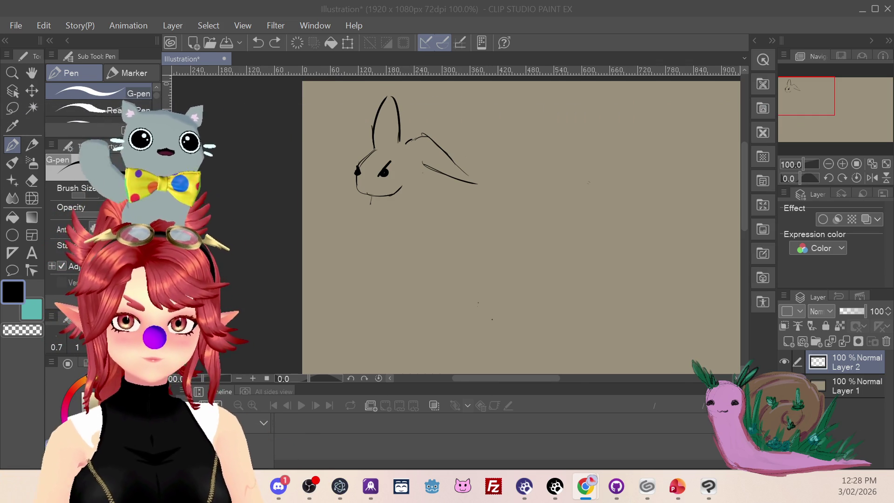
pyautogui.click(419, 179)
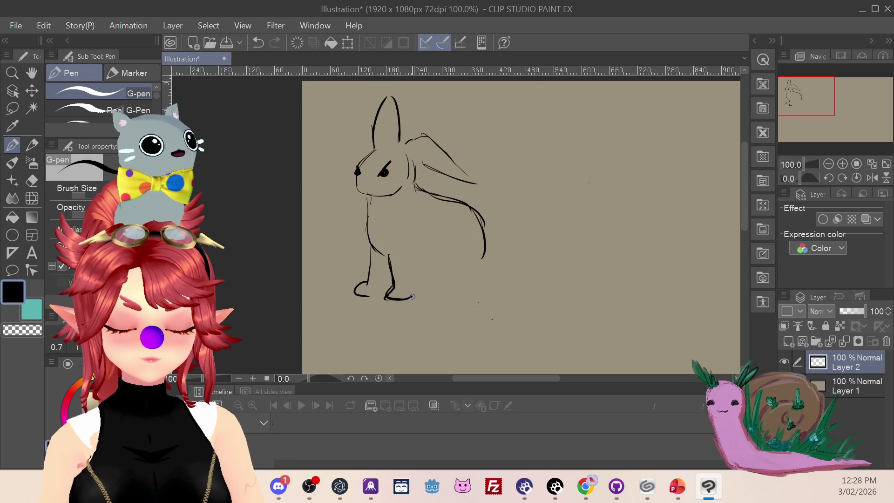
pyautogui.hotkey('ctrl', 'z')
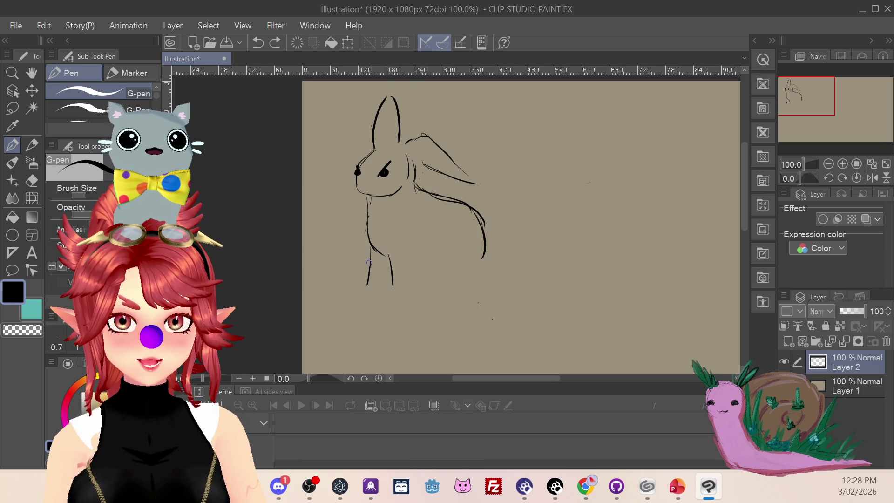
pyautogui.hotkey('ctrl', 'z')
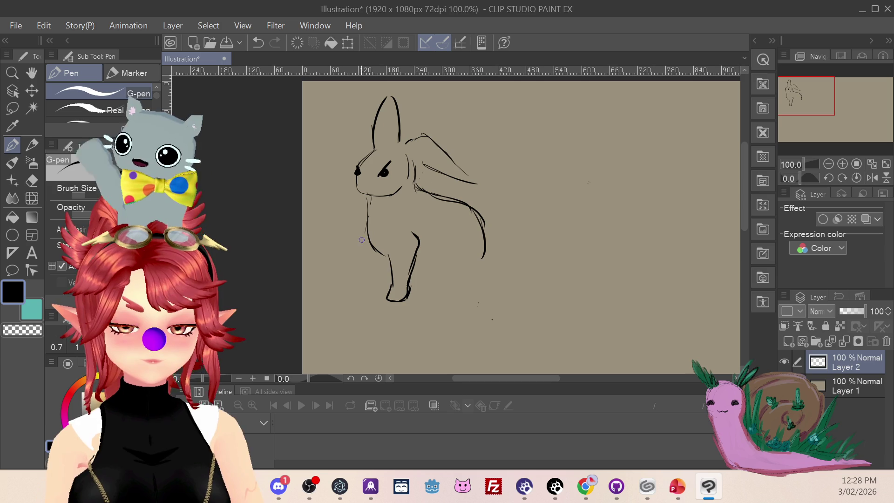
# Step: Redraw the second front leg so it ends in a hooked foot
pyautogui.hotkey('ctrl', 'z')
pyautogui.moveTo(367, 236)
pyautogui.mouseDown()
pyautogui.moveTo(356, 277)
pyautogui.moveTo(364, 291)
pyautogui.mouseUp()
pyautogui.hotkey('ctrl', 'z')
pyautogui.moveTo(368, 237)
pyautogui.mouseDown()
pyautogui.moveTo(371, 282)
pyautogui.moveTo(383, 262)
pyautogui.mouseUp()
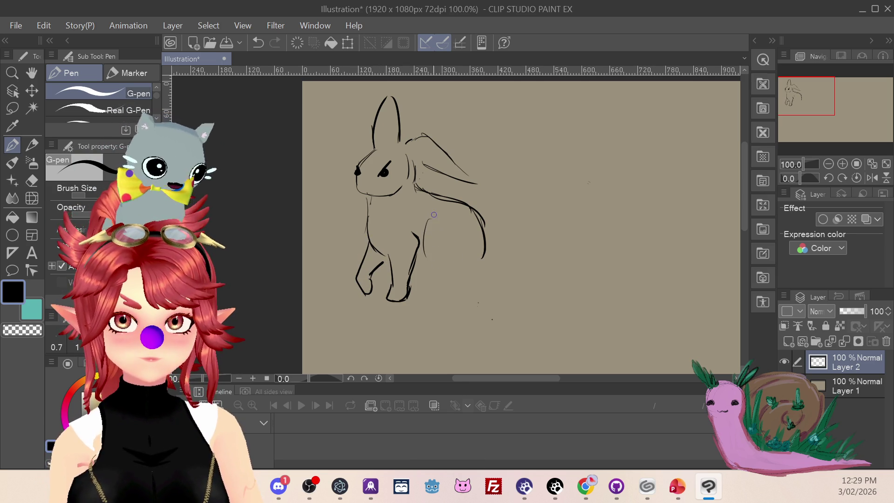
# Step: Draw the hind leg curving down to the paw and touch up the back ear tip
pyautogui.hotkey('ctrl', 'z')
pyautogui.moveTo(434, 228); pyautogui.dragTo(446, 281)
pyautogui.moveTo(484, 258)
pyautogui.mouseDown()
pyautogui.moveTo(486, 272)
pyautogui.moveTo(449, 284)
pyautogui.moveTo(465, 271)
pyautogui.mouseUp()
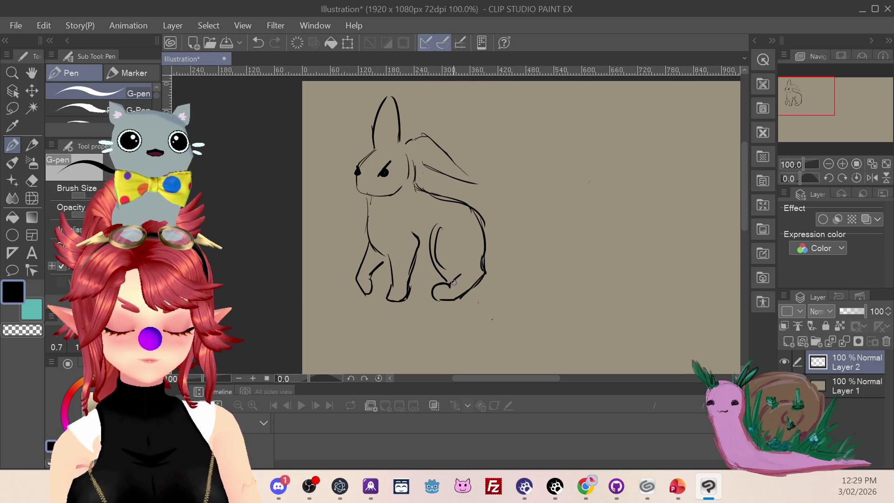
pyautogui.press('e')
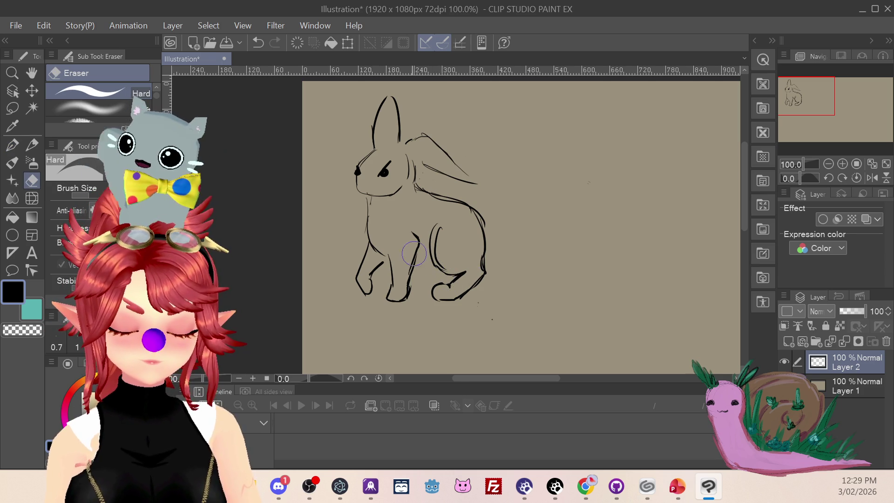
pyautogui.press('p')
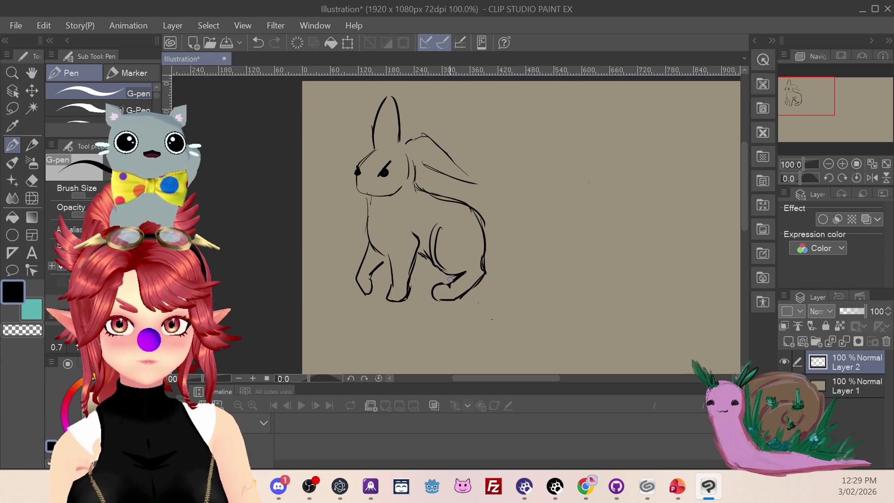
pyautogui.moveTo(422, 272)
pyautogui.mouseDown()
pyautogui.moveTo(414, 286)
pyautogui.moveTo(425, 292)
pyautogui.mouseUp()
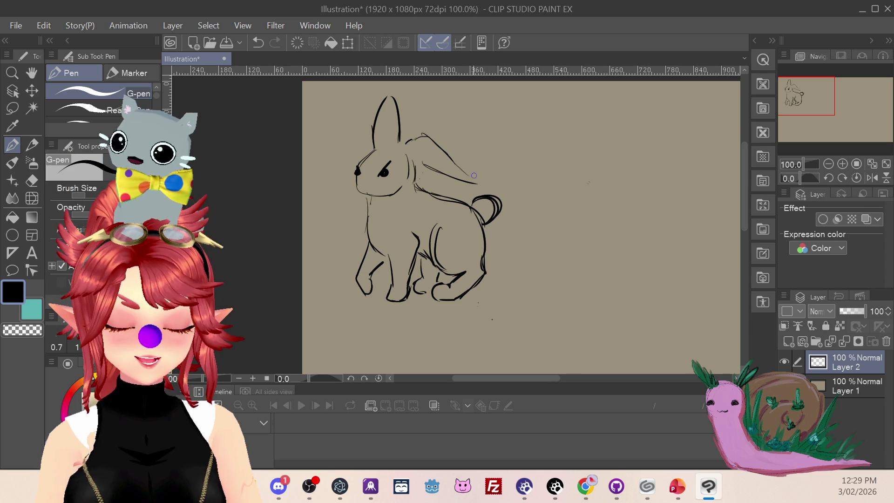
pyautogui.moveTo(421, 136); pyautogui.dragTo(428, 134)
pyautogui.press('e')
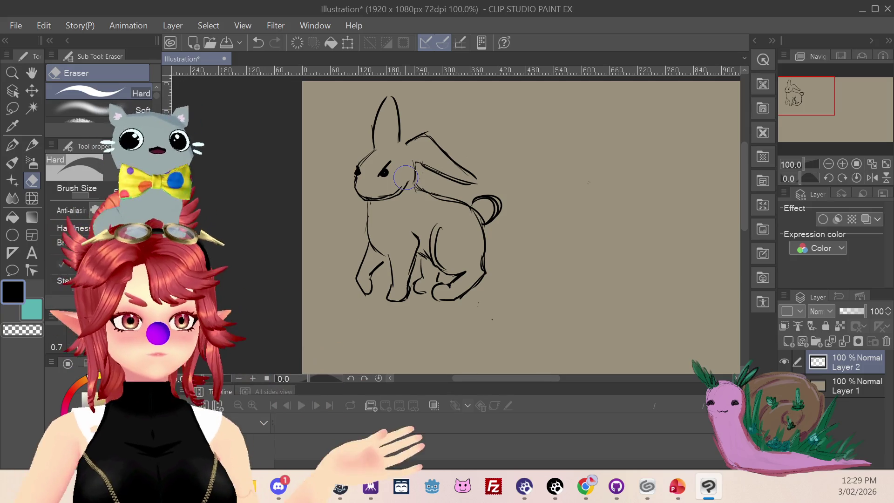
# Step: Try a bold nose and circled eye on the face, then undo them
pyautogui.click(12, 145)
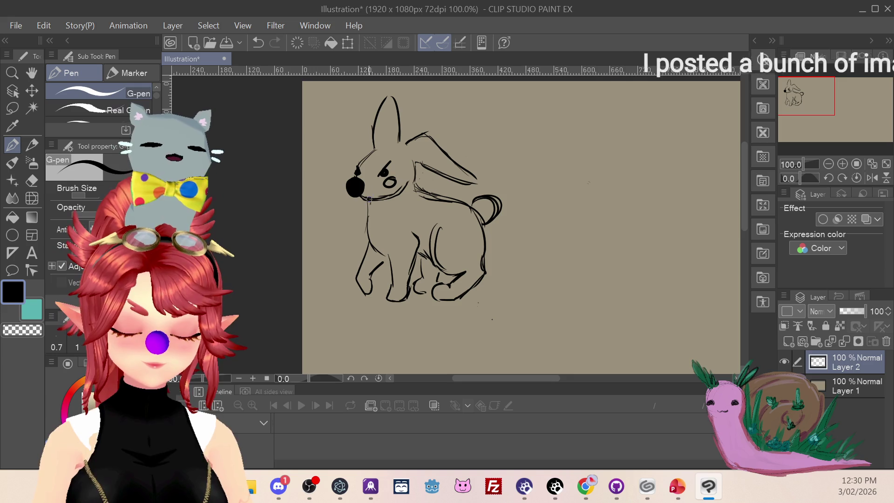
pyautogui.moveTo(385, 178); pyautogui.dragTo(394, 182)
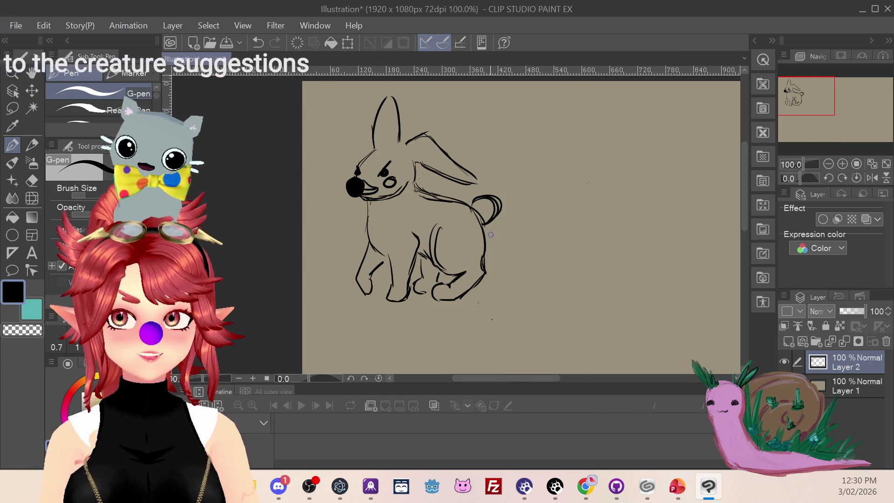
pyautogui.hotkey('ctrl', 'z')
pyautogui.hotkey('ctrl', 'z')
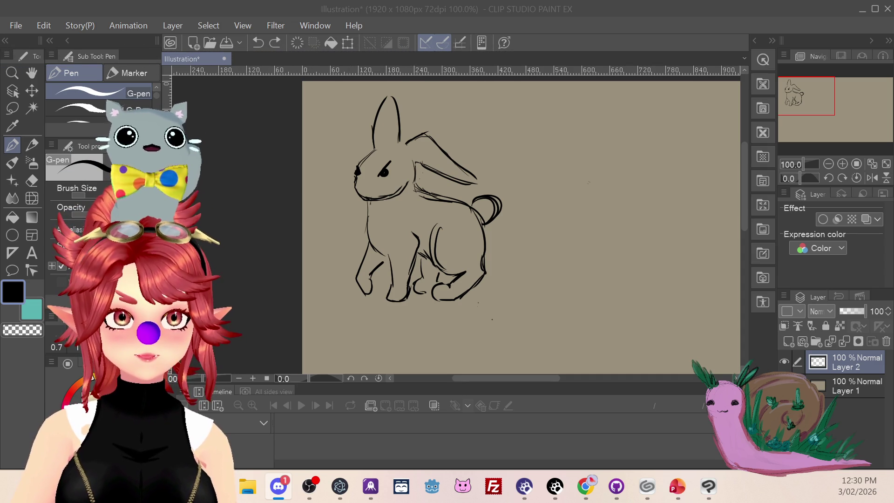
# Step: Draw the chest contour from under the chin down into the front leg after several retries
pyautogui.moveTo(403, 192); pyautogui.dragTo(390, 249)
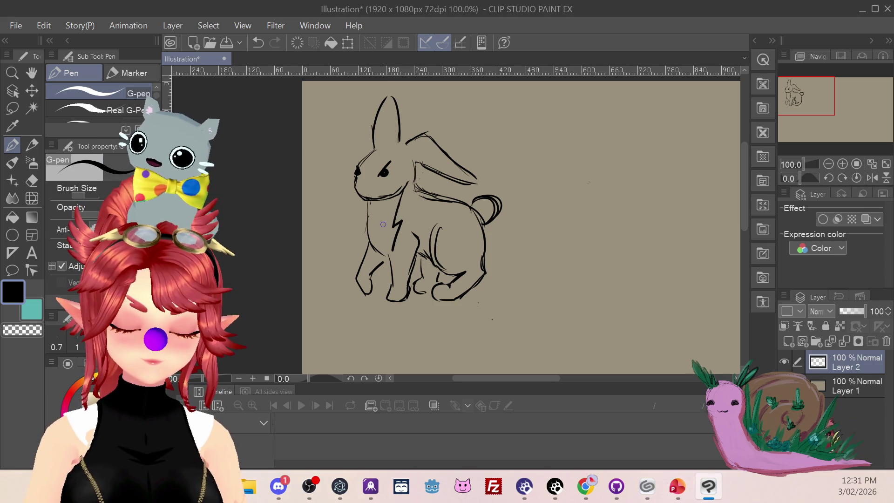
pyautogui.hotkey('ctrl', 'z')
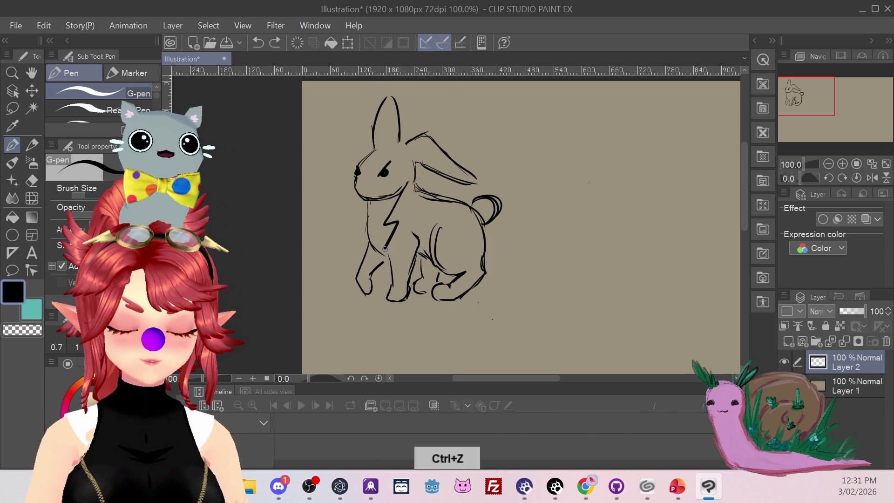
pyautogui.moveTo(390, 237); pyautogui.dragTo(382, 255)
pyautogui.hotkey('ctrl', 'z')
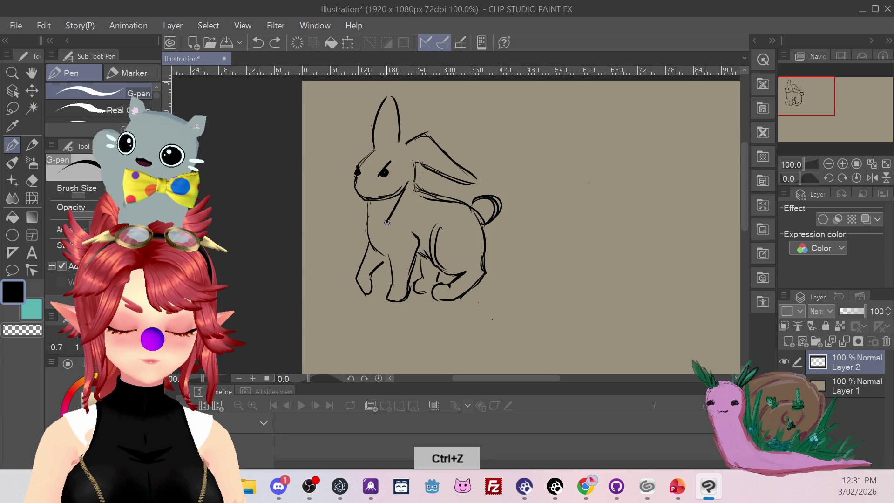
pyautogui.hotkey('ctrl', 'z')
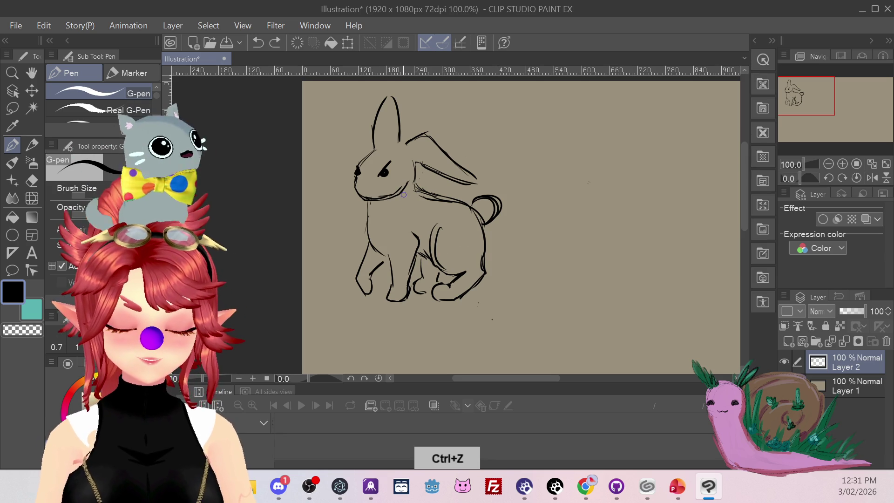
pyautogui.moveTo(403, 194); pyautogui.dragTo(415, 223)
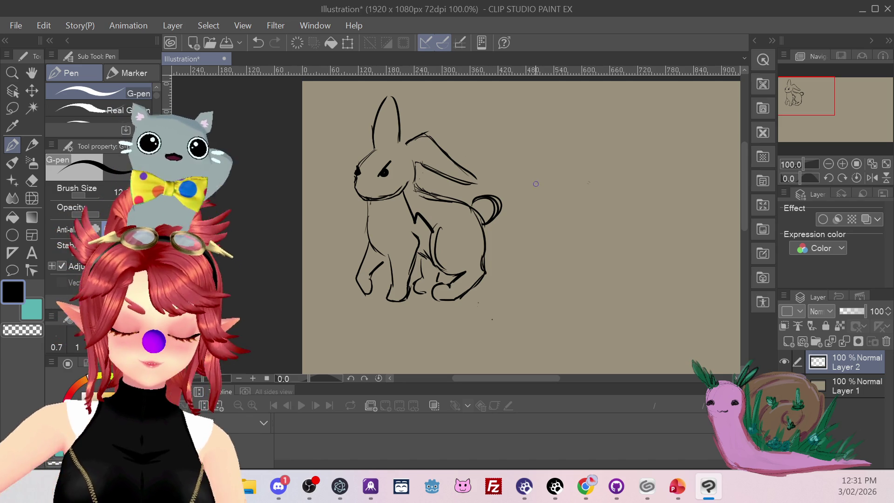
pyautogui.hotkey('ctrl', 'z')
pyautogui.moveTo(412, 209); pyautogui.dragTo(432, 243)
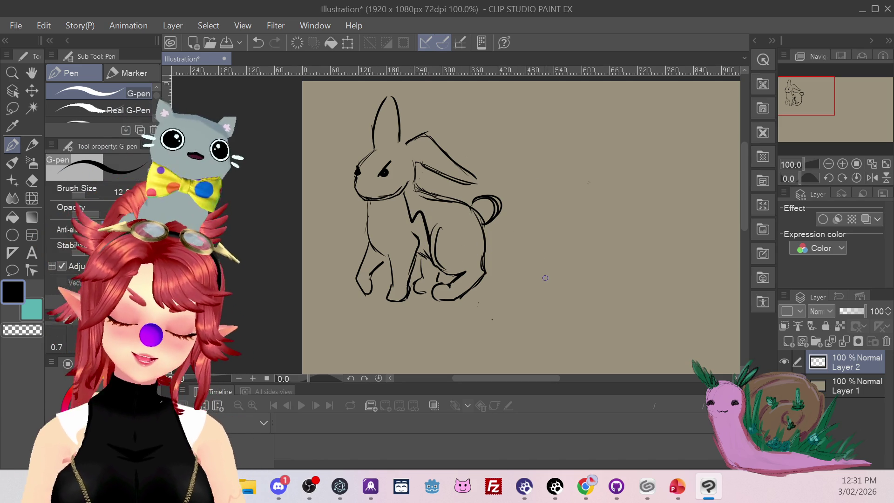
# Step: Try a stroke to the right of the tail and undo it
pyautogui.click(32, 180)
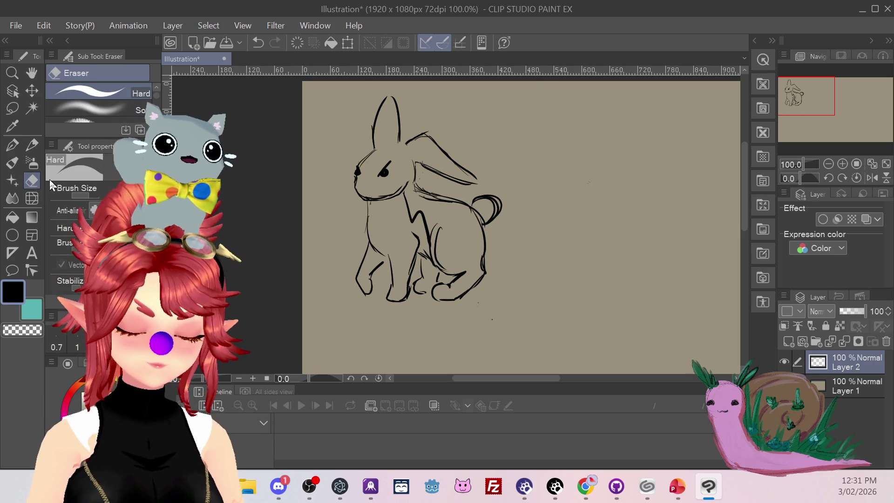
pyautogui.click(12, 145)
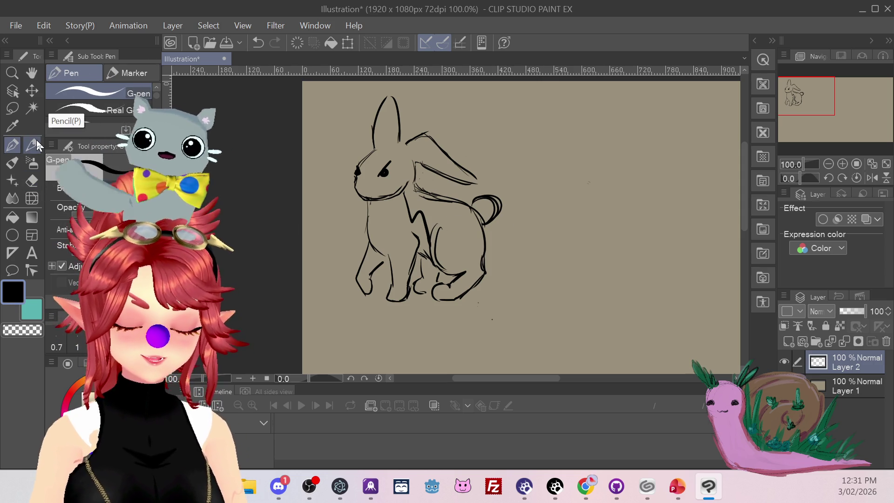
pyautogui.moveTo(470, 207)
pyautogui.mouseDown()
pyautogui.moveTo(535, 191)
pyautogui.moveTo(535, 231)
pyautogui.moveTo(493, 231)
pyautogui.mouseUp()
pyautogui.hotkey('ctrl', 'z')
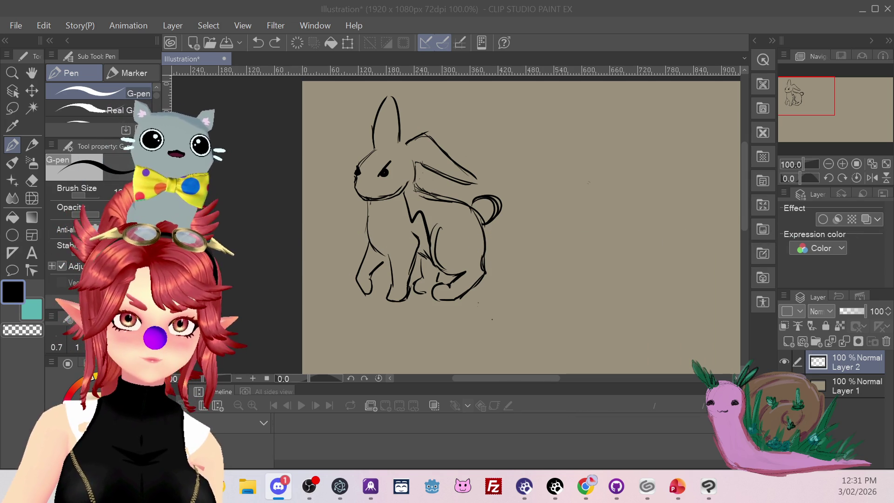
pyautogui.click(484, 244)
# Step: Try thick zigzag streaks behind and below the rump, then undo them
pyautogui.moveTo(482, 227)
pyautogui.mouseDown()
pyautogui.moveTo(451, 306)
pyautogui.moveTo(432, 257)
pyautogui.mouseUp()
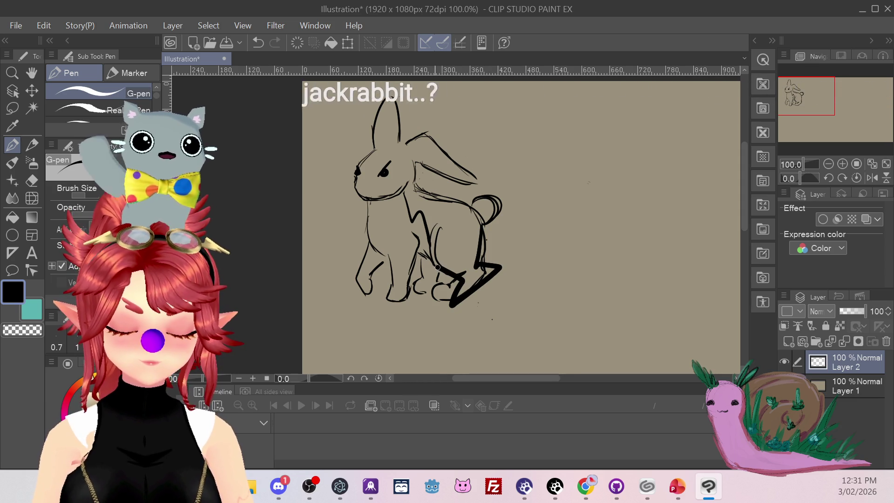
pyautogui.hotkey('ctrl', 'z')
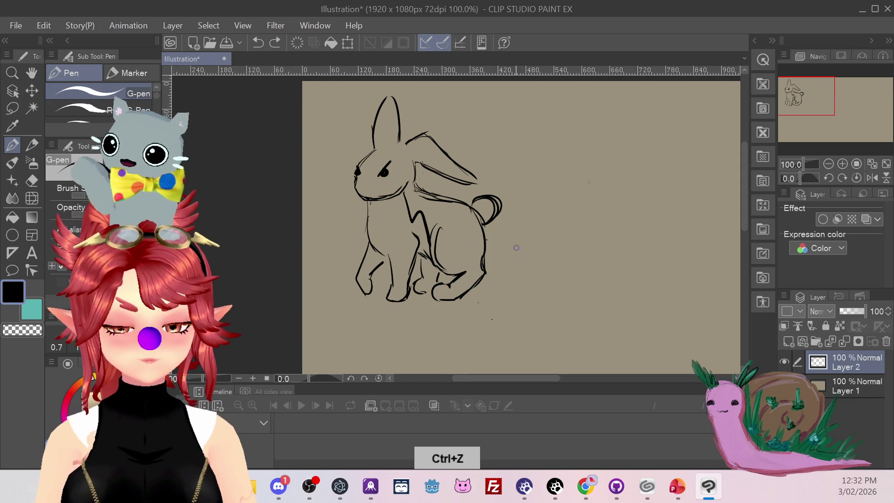
pyautogui.moveTo(482, 270); pyautogui.dragTo(451, 307)
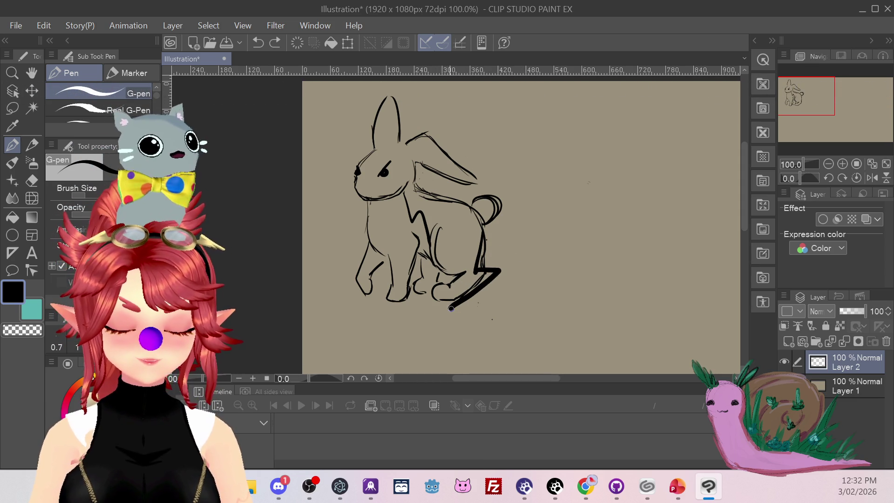
pyautogui.moveTo(422, 242); pyautogui.dragTo(433, 298)
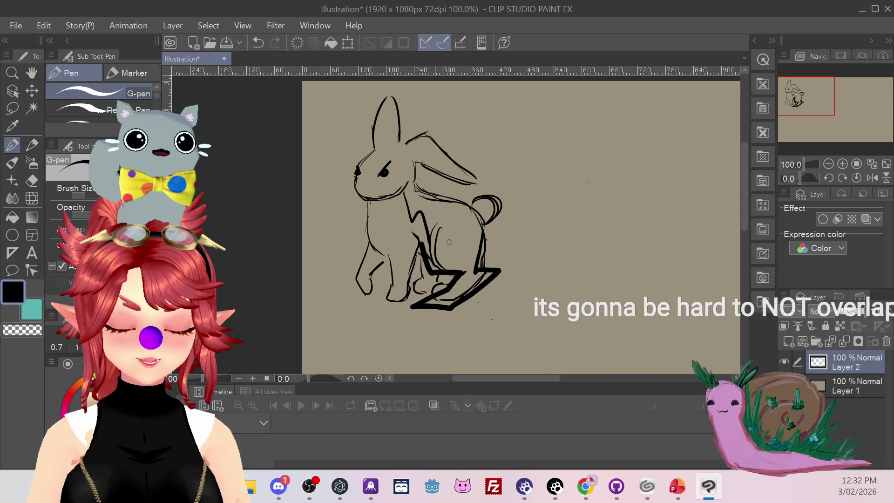
pyautogui.hotkey('ctrl', 'z')
pyautogui.hotkey('ctrl', 'z')
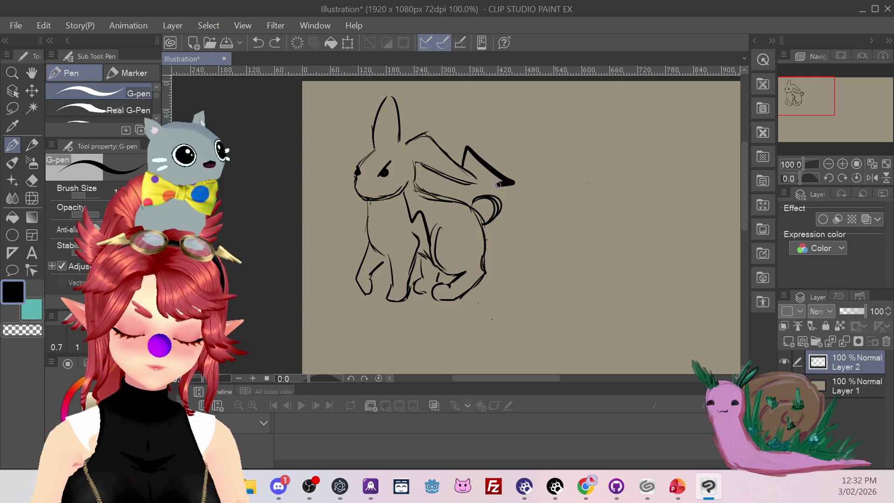
pyautogui.hotkey('ctrl', 'z')
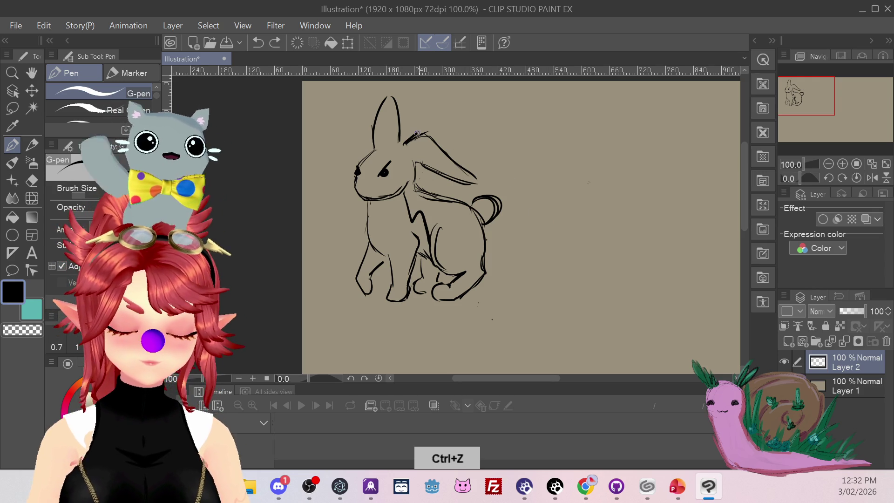
# Step: Try a zigzag streak along the back and redraw the ear tip, undoing each attempt
pyautogui.moveTo(412, 137); pyautogui.dragTo(459, 166)
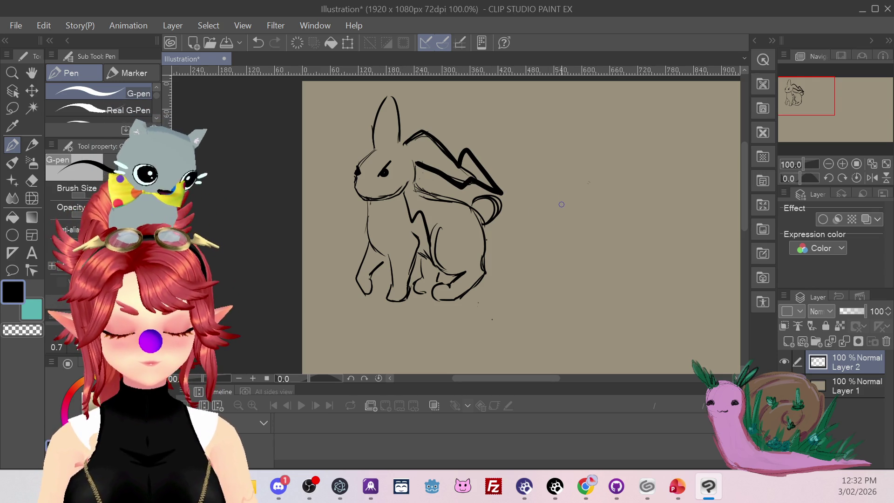
pyautogui.moveTo(393, 95); pyautogui.dragTo(436, 119)
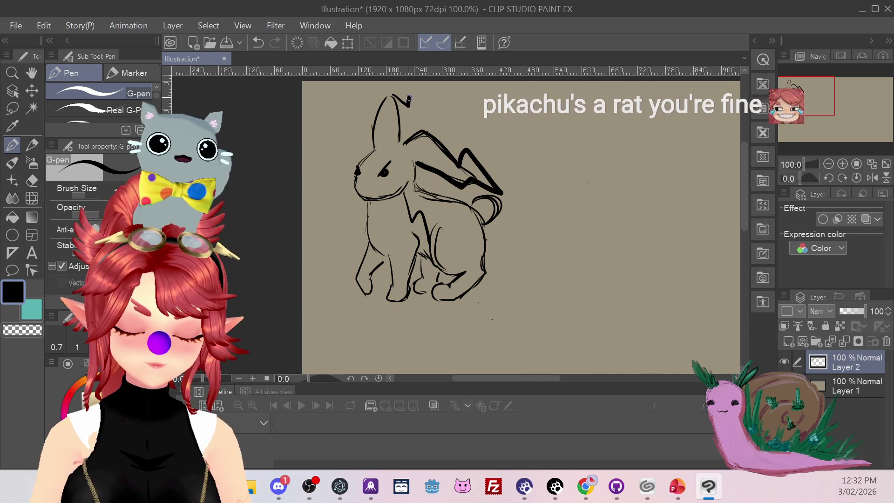
pyautogui.hotkey('ctrl', 'z')
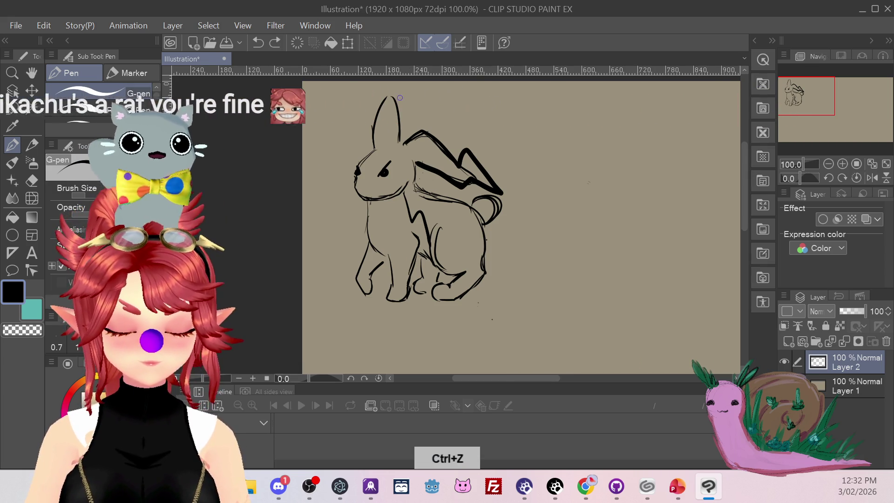
pyautogui.moveTo(389, 95); pyautogui.dragTo(401, 109)
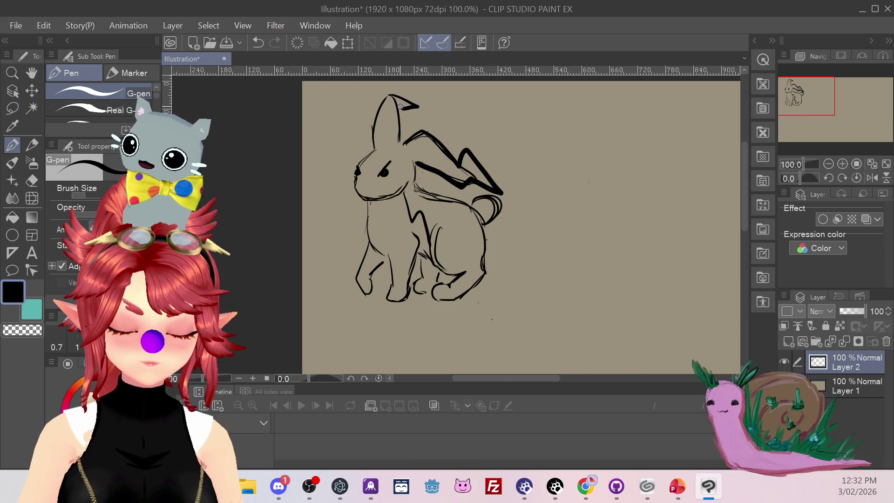
pyautogui.hotkey('ctrl', 'z')
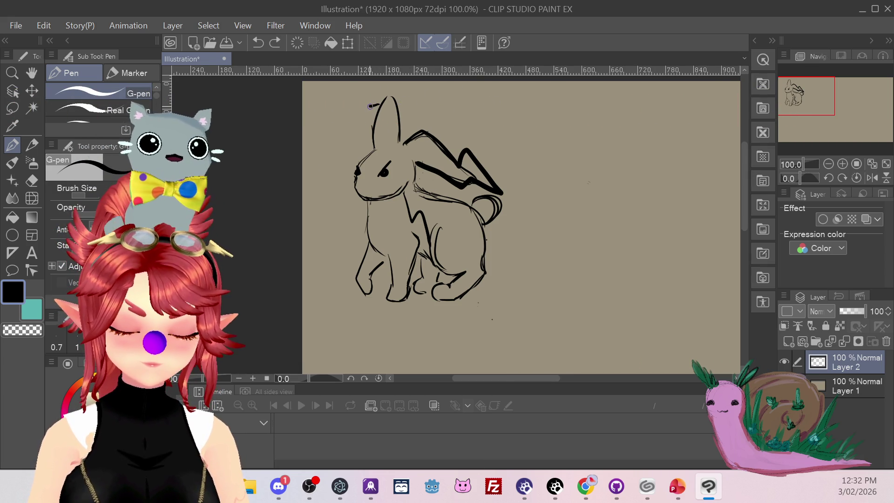
pyautogui.hotkey('ctrl', 'z')
pyautogui.moveTo(365, 116); pyautogui.dragTo(388, 81)
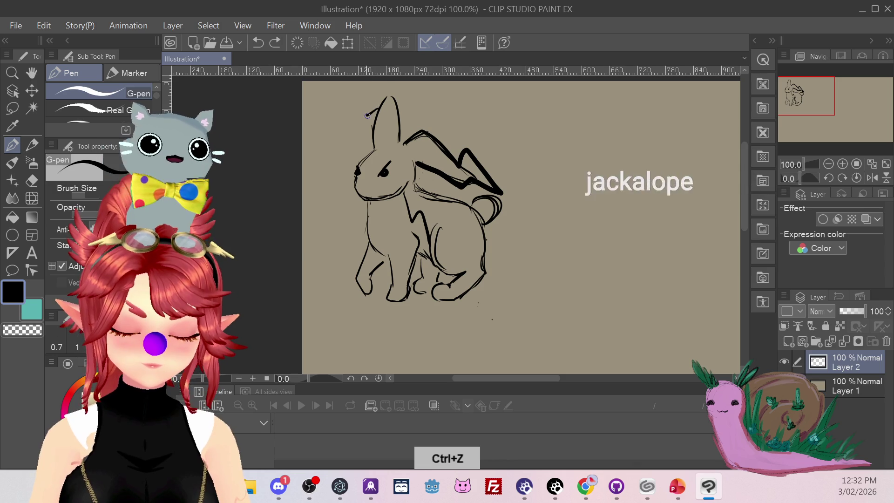
pyautogui.hotkey('ctrl', 'z')
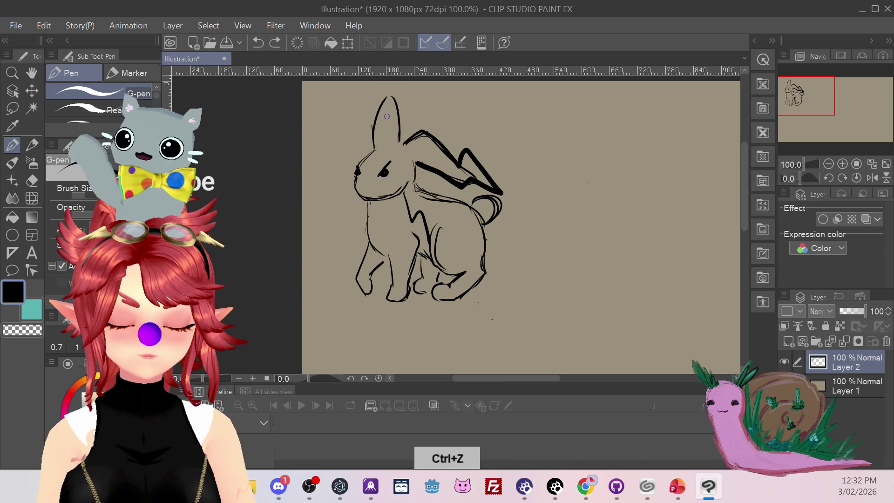
pyautogui.moveTo(370, 108); pyautogui.dragTo(390, 99)
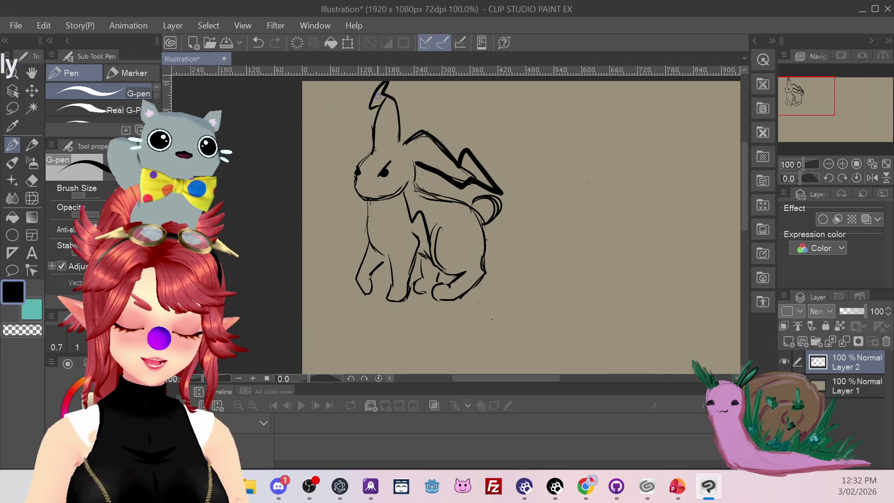
pyautogui.hotkey('ctrl', 'z')
pyautogui.hotkey('ctrl', 'z')
pyautogui.hotkey('ctrl', 'z')
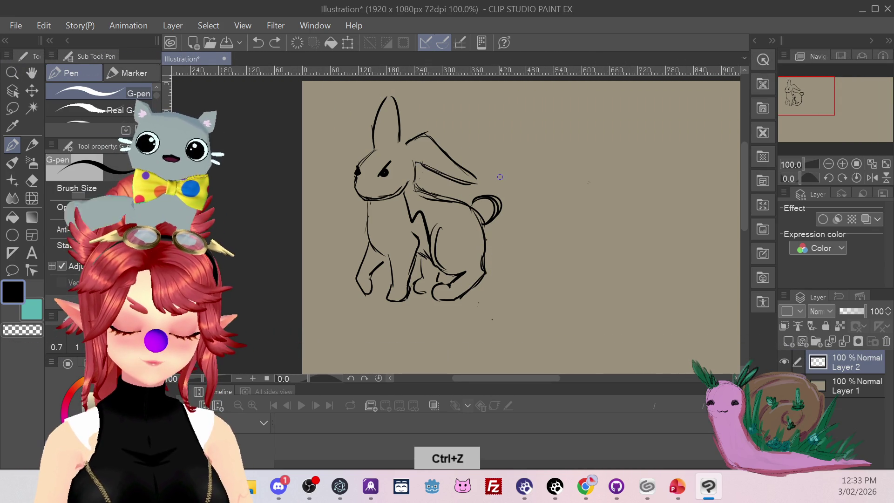
# Step: Remove the leftover zigzag near the hind leg, then switch to Discord
pyautogui.moveTo(477, 227); pyautogui.dragTo(484, 271)
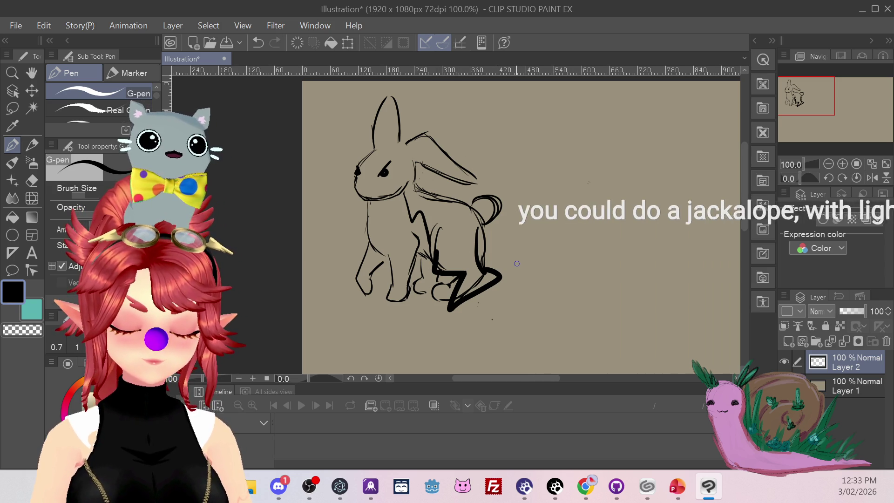
pyautogui.hotkey('ctrl', 'z')
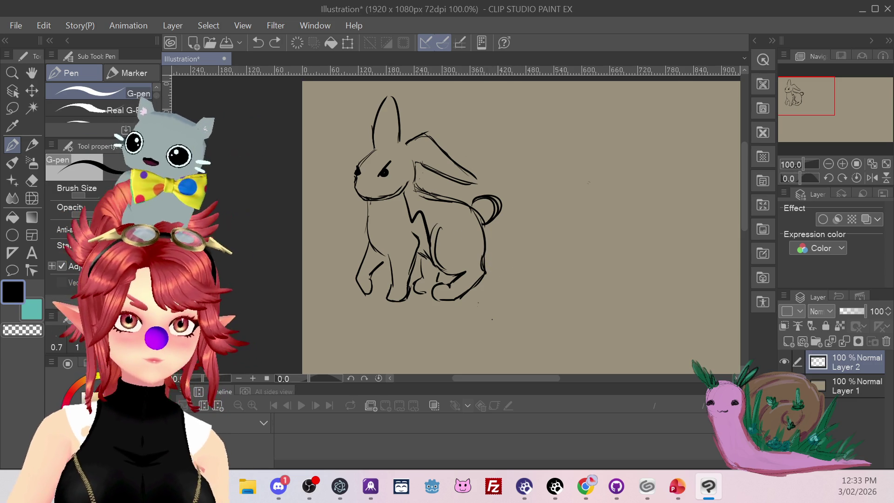
pyautogui.hotkey('alt', 'Tab')
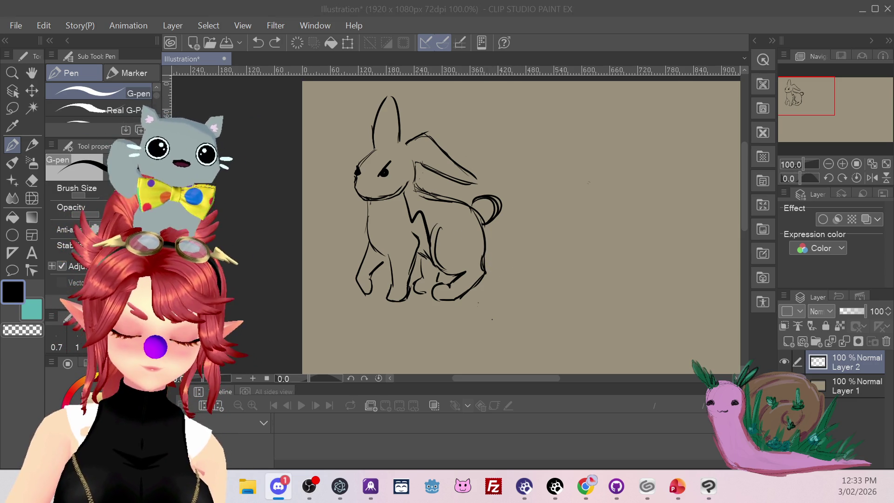
# Step: Draw the thick angular streak behind the hindquarters and erase part of its inner diagonal
pyautogui.click(485, 242)
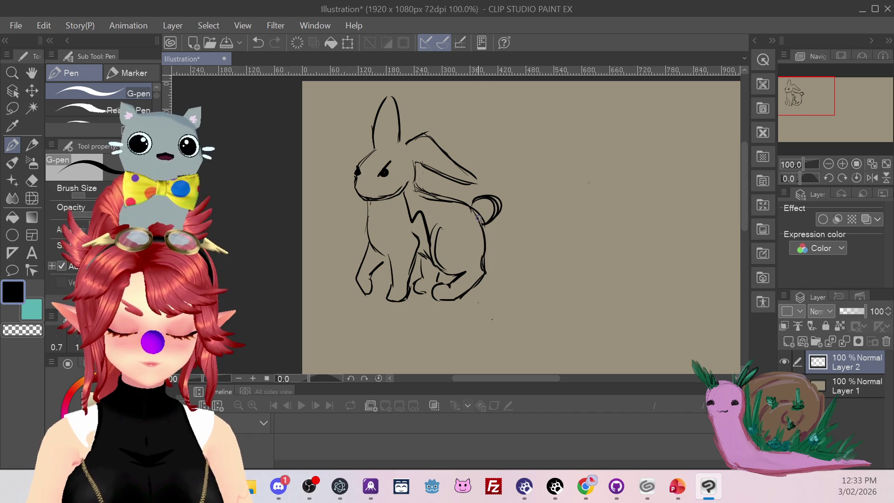
pyautogui.moveTo(479, 218); pyautogui.dragTo(499, 272)
pyautogui.moveTo(439, 300); pyautogui.dragTo(446, 286)
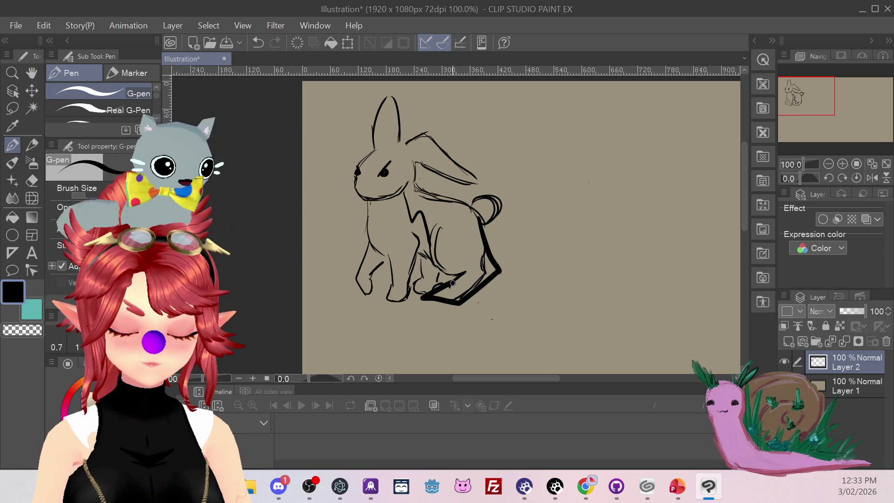
pyautogui.hotkey('ctrl', 'z')
pyautogui.moveTo(487, 256)
pyautogui.mouseDown()
pyautogui.moveTo(463, 303)
pyautogui.moveTo(422, 300)
pyautogui.mouseUp()
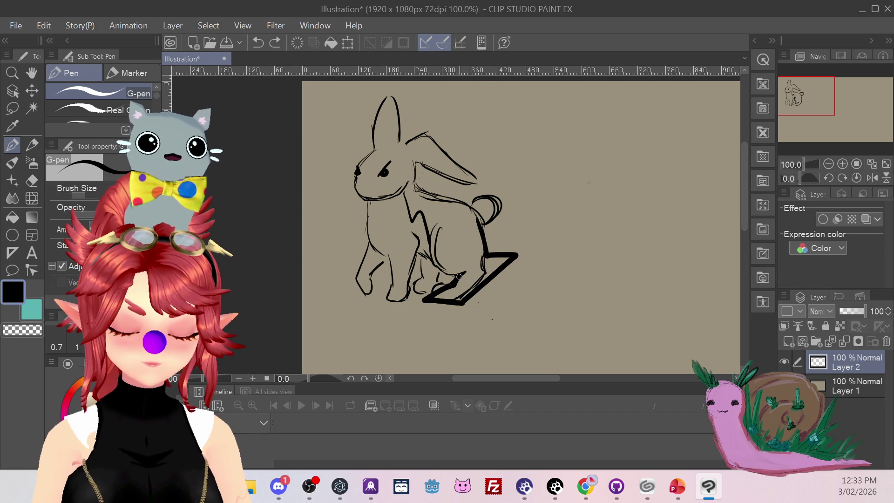
pyautogui.moveTo(439, 270); pyautogui.dragTo(431, 264)
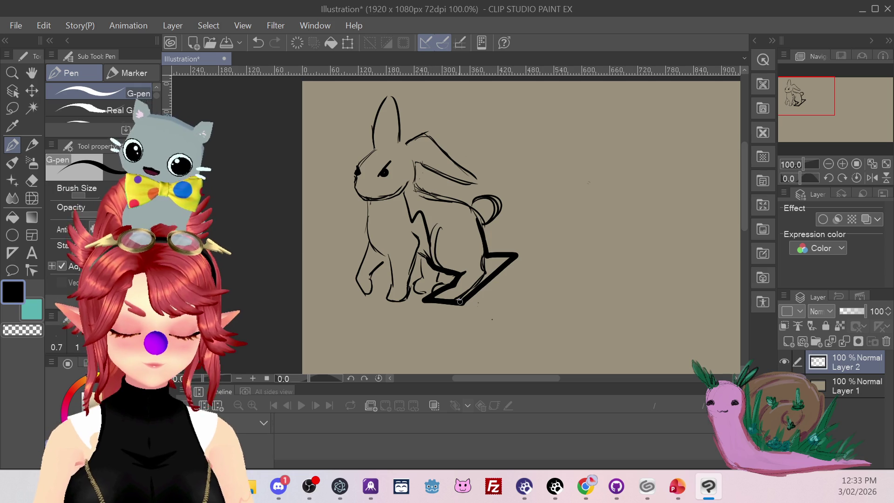
pyautogui.press('e')
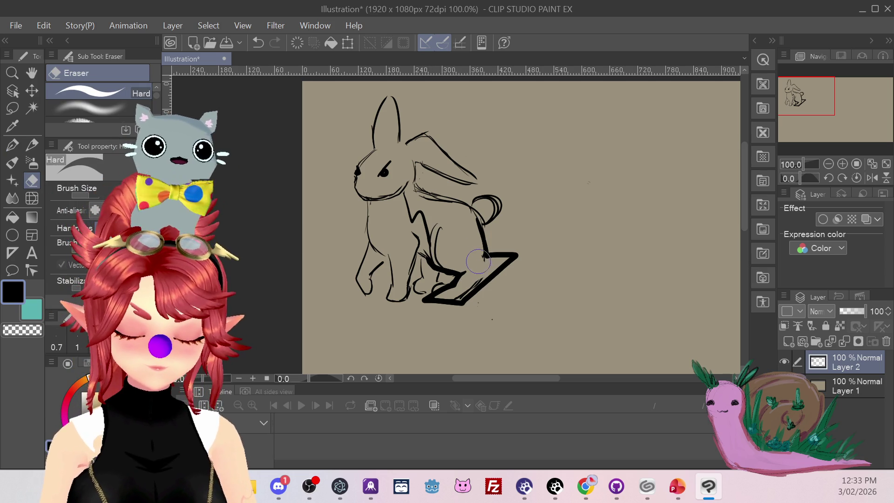
pyautogui.moveTo(478, 275)
pyautogui.mouseDown()
pyautogui.moveTo(458, 298)
pyautogui.moveTo(444, 290)
pyautogui.moveTo(440, 242)
pyautogui.mouseUp()
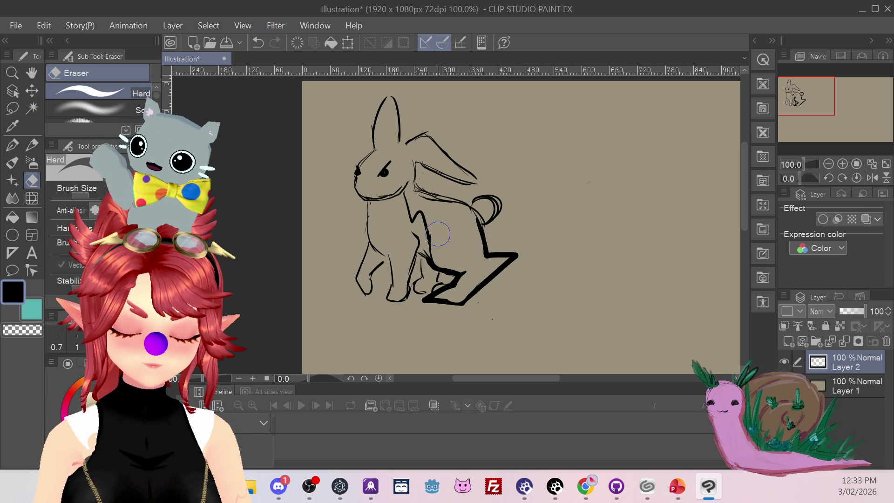
# Step: Add sketchy strokes along the streak's outer edge and thicken the chest and back lines
pyautogui.press('p')
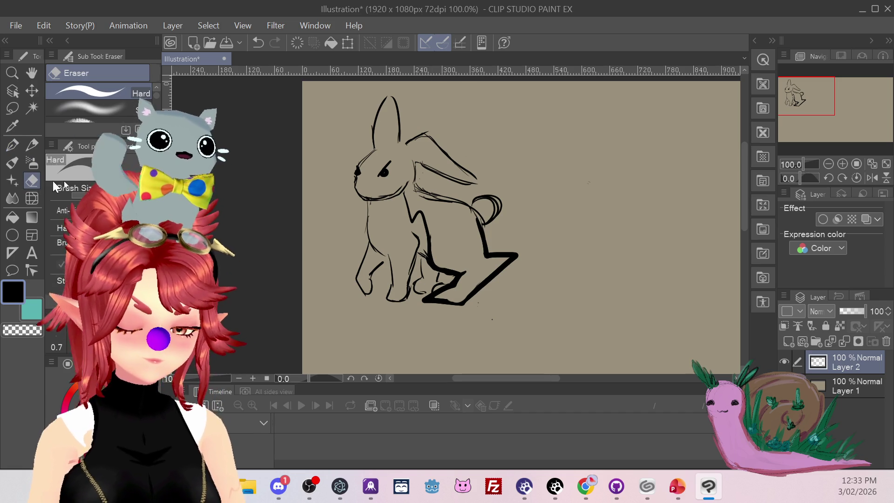
pyautogui.moveTo(479, 297); pyautogui.dragTo(535, 248)
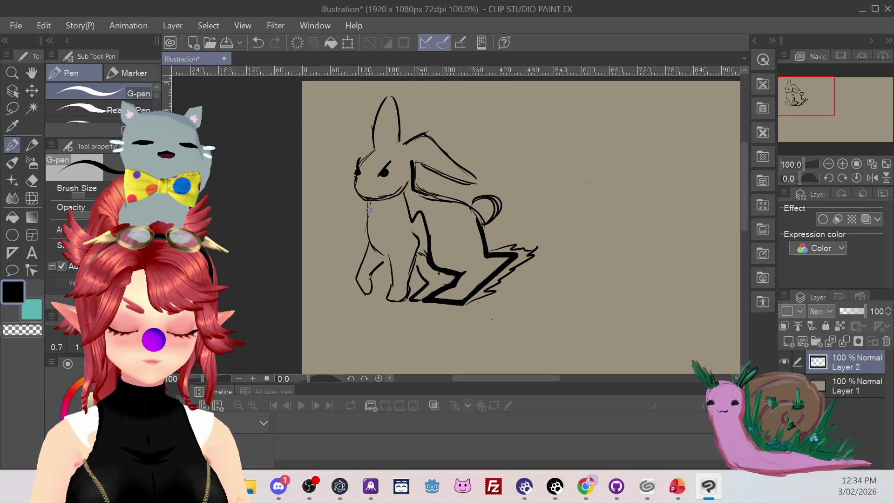
pyautogui.moveTo(369, 221); pyautogui.dragTo(377, 253)
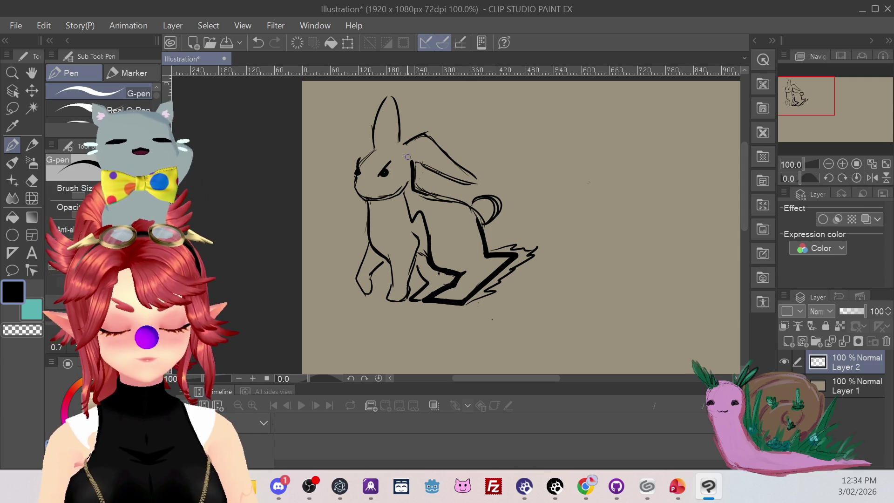
pyautogui.moveTo(403, 189); pyautogui.dragTo(411, 158)
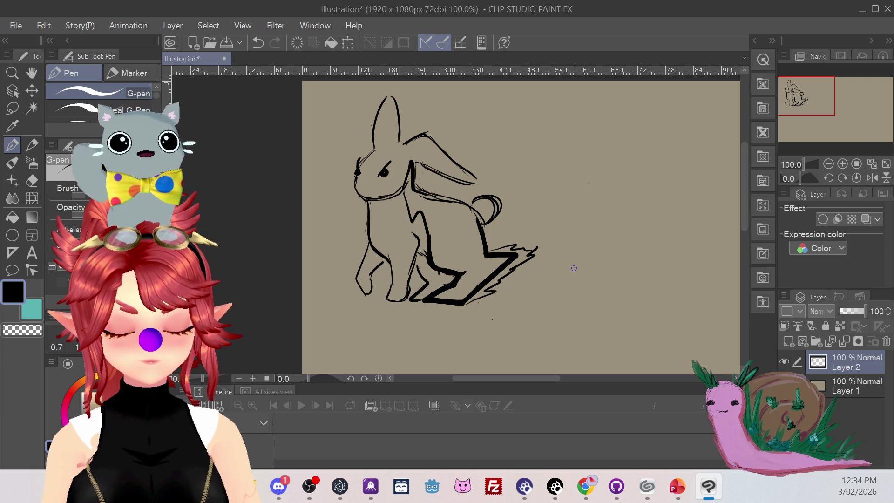
# Step: Add a new layer below the line art and load the Round mixing brush with pink
pyautogui.click(818, 344)
pyautogui.moveTo(845, 365); pyautogui.dragTo(845, 395)
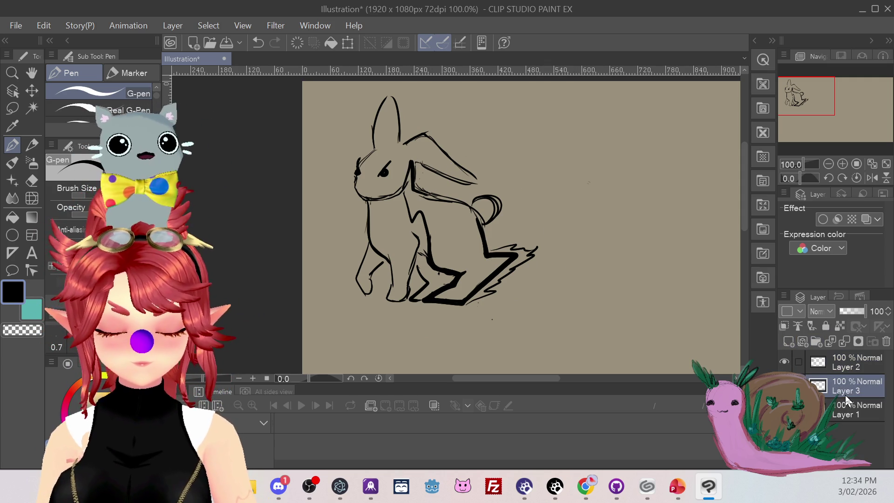
pyautogui.click(12, 162)
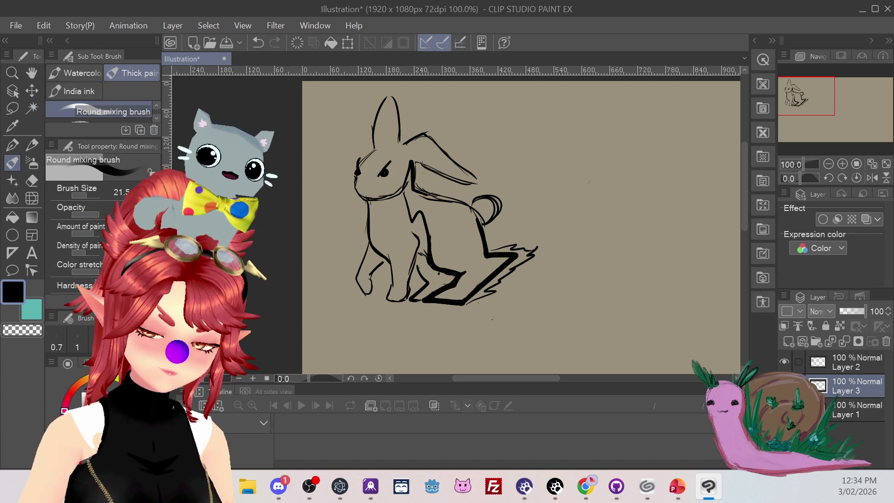
pyautogui.click(64, 411)
# Step: Paint pink over the rabbit's chest, front legs and head
pyautogui.moveTo(381, 195); pyautogui.dragTo(361, 286)
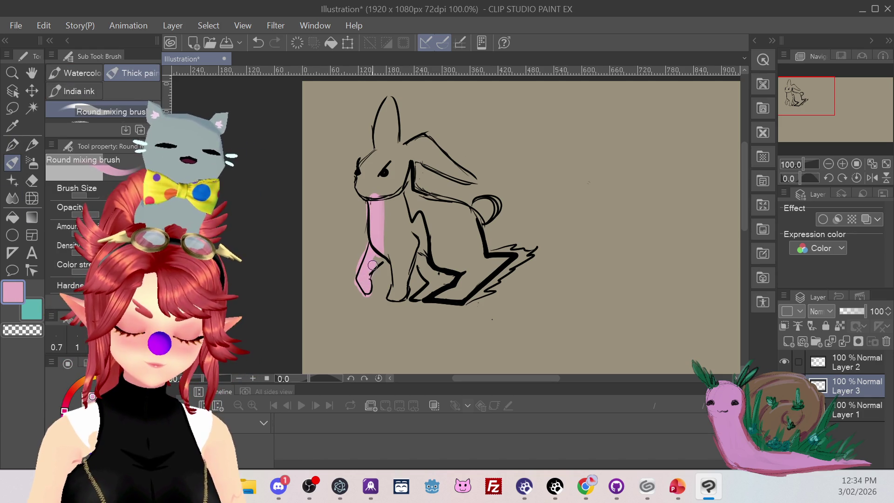
pyautogui.moveTo(385, 235); pyautogui.dragTo(394, 255)
pyautogui.moveTo(390, 300)
pyautogui.mouseDown()
pyautogui.moveTo(403, 291)
pyautogui.moveTo(410, 240)
pyautogui.moveTo(390, 219)
pyautogui.moveTo(394, 230)
pyautogui.moveTo(405, 204)
pyautogui.moveTo(421, 235)
pyautogui.moveTo(421, 257)
pyautogui.moveTo(393, 298)
pyautogui.mouseUp()
pyautogui.hotkey('ctrl', 'z')
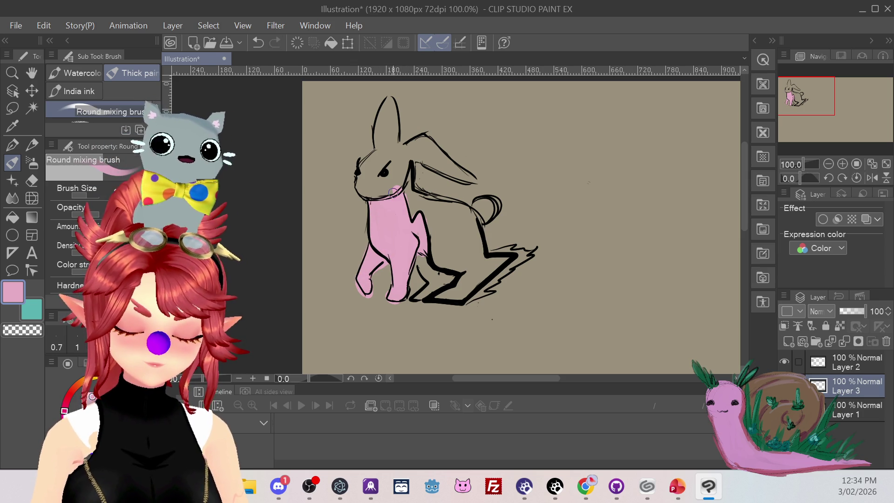
pyautogui.moveTo(398, 192)
pyautogui.mouseDown()
pyautogui.moveTo(404, 162)
pyautogui.moveTo(394, 150)
pyautogui.moveTo(417, 149)
pyautogui.moveTo(467, 175)
pyautogui.moveTo(441, 160)
pyautogui.mouseUp()
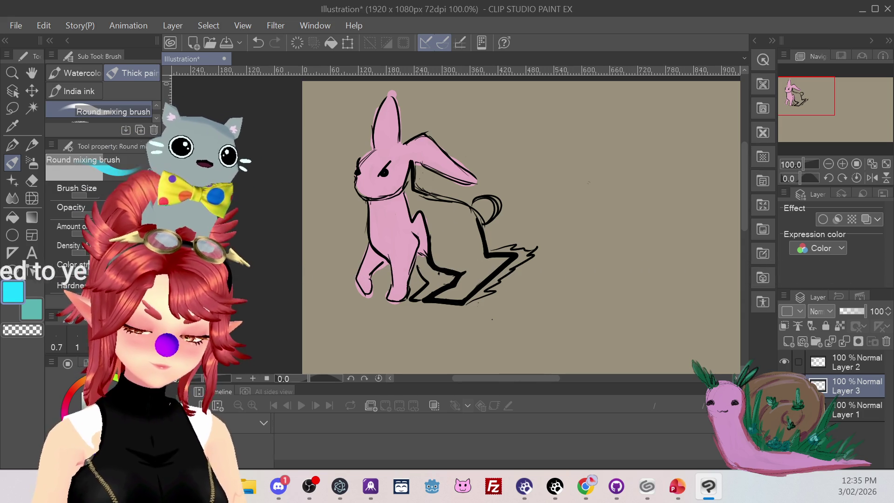
# Step: Paint the streak cyan, erase excess beside the back leg, and add light cyan down the leg
pyautogui.moveTo(435, 298)
pyautogui.mouseDown()
pyautogui.moveTo(470, 290)
pyautogui.moveTo(493, 265)
pyautogui.moveTo(466, 273)
pyautogui.moveTo(433, 228)
pyautogui.moveTo(475, 249)
pyautogui.moveTo(447, 224)
pyautogui.moveTo(475, 219)
pyautogui.moveTo(417, 206)
pyautogui.moveTo(409, 176)
pyautogui.moveTo(461, 210)
pyautogui.mouseUp()
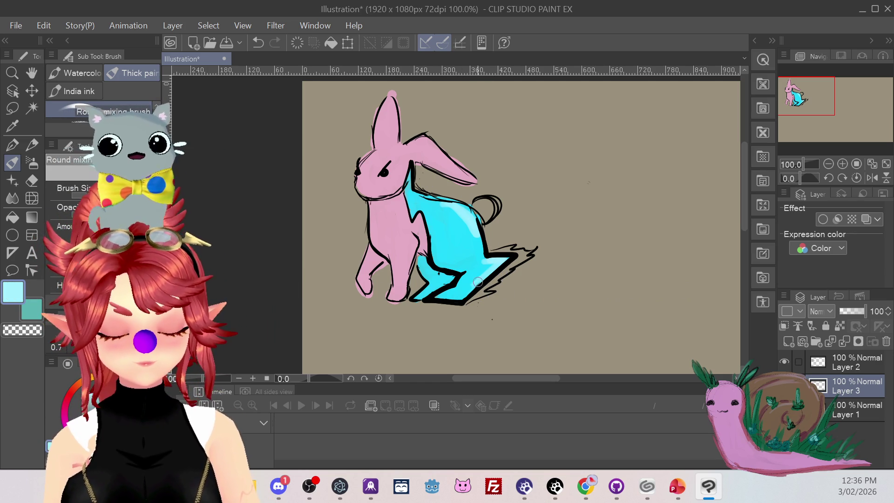
pyautogui.press('e')
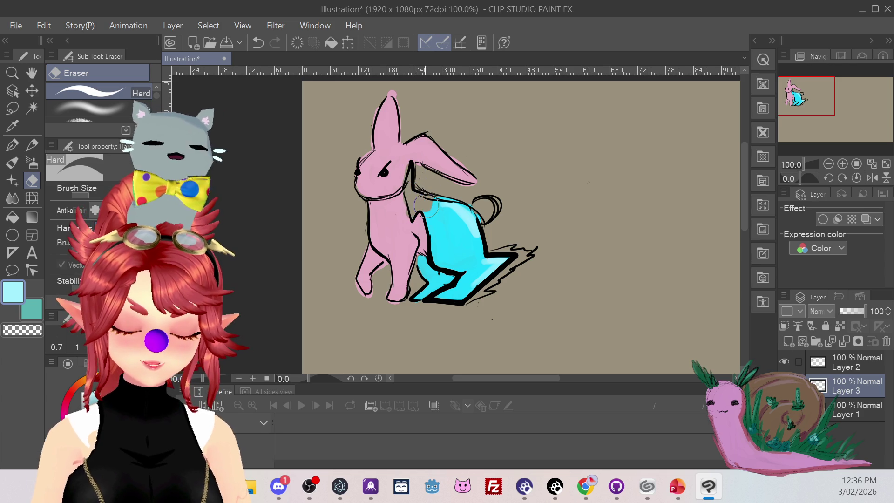
pyautogui.moveTo(438, 219); pyautogui.dragTo(450, 214)
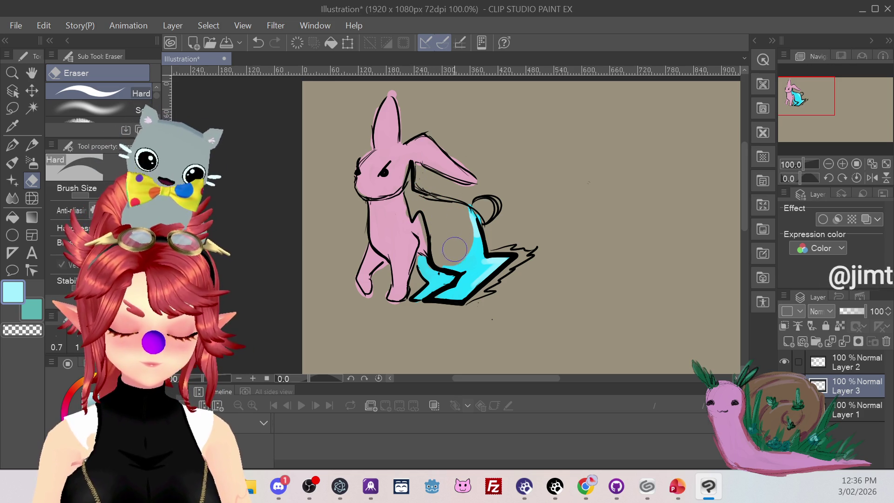
pyautogui.click(12, 162)
pyautogui.moveTo(404, 195); pyautogui.dragTo(422, 259)
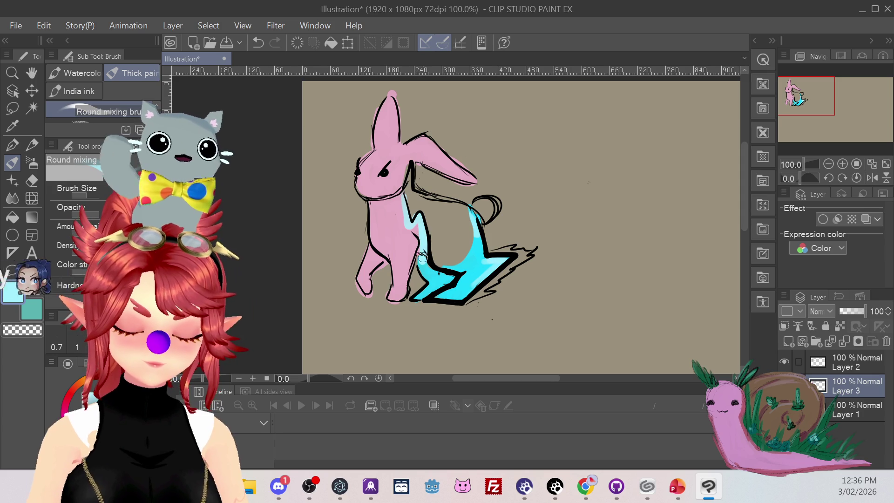
# Step: Sample the streak's bright cyan and blend it into the rabbit's side near the tail
pyautogui.click(12, 125)
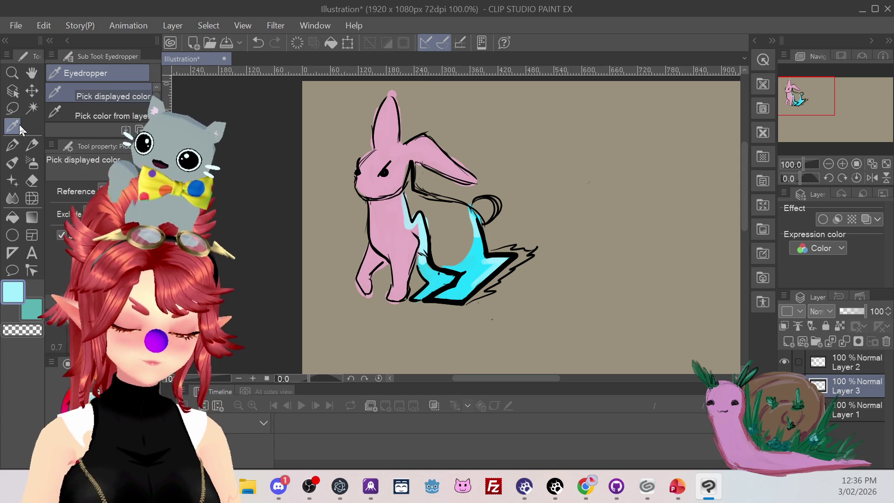
pyautogui.click(471, 266)
pyautogui.click(455, 264)
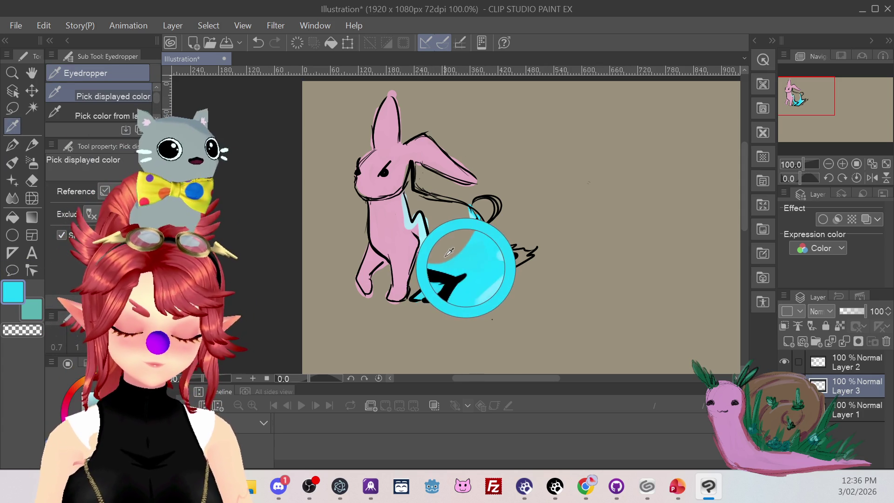
pyautogui.click(11, 165)
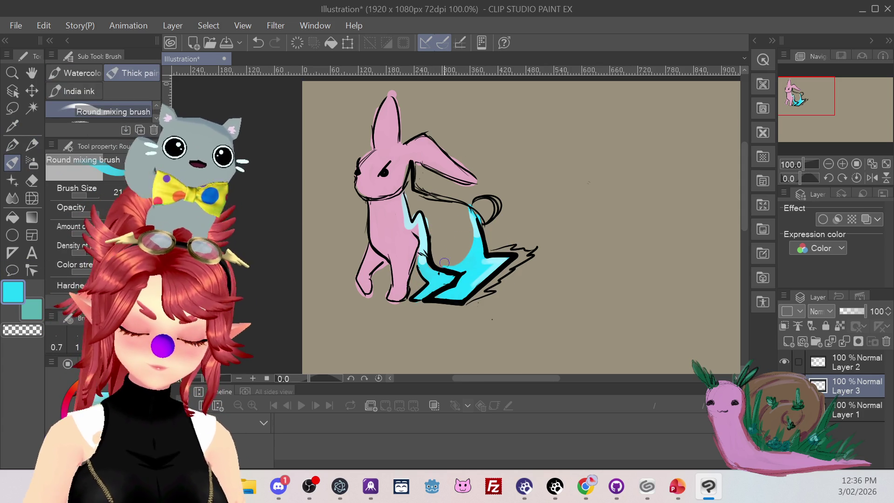
pyautogui.moveTo(431, 242)
pyautogui.mouseDown()
pyautogui.moveTo(441, 264)
pyautogui.moveTo(409, 207)
pyautogui.mouseUp()
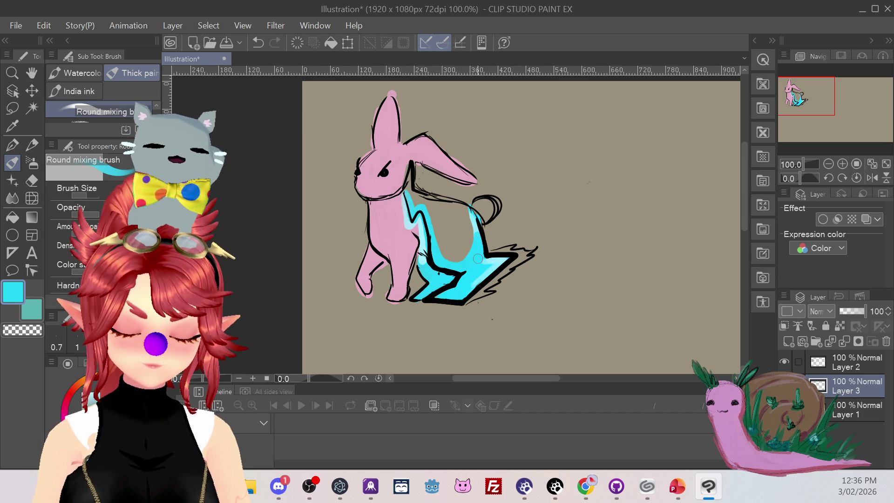
# Step: Sample the rabbit's pink and paint it over the cyan at the neck
pyautogui.click(32, 180)
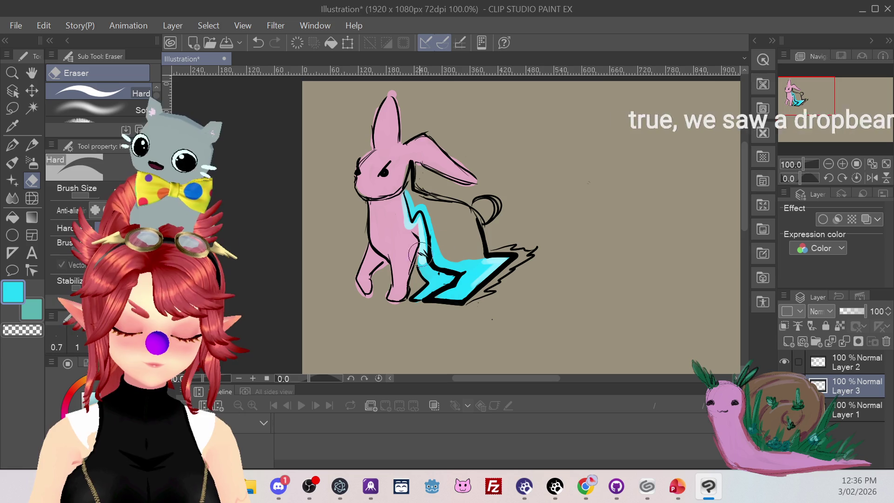
pyautogui.click(13, 125)
pyautogui.click(379, 159)
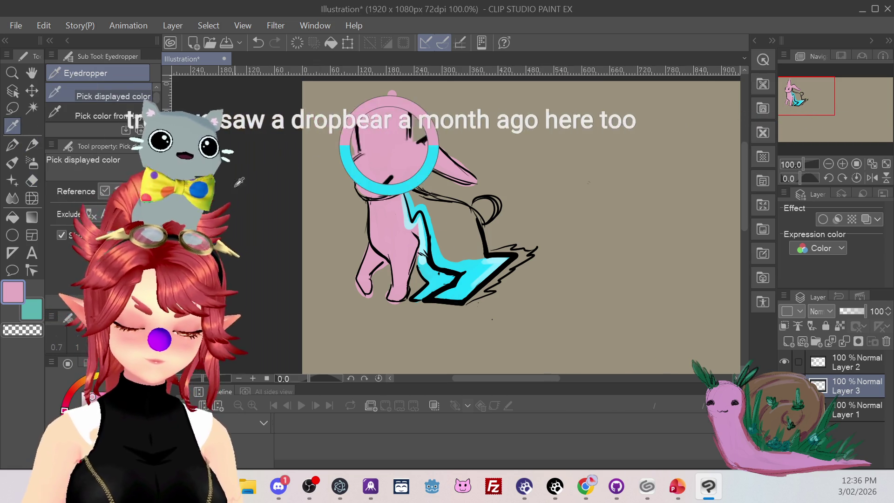
pyautogui.press('b')
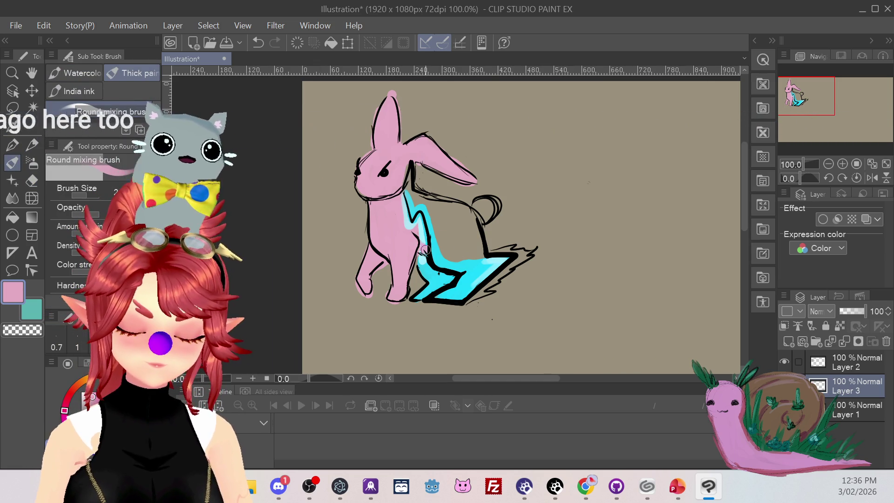
pyautogui.moveTo(410, 200)
pyautogui.mouseDown()
pyautogui.moveTo(408, 180)
pyautogui.moveTo(440, 222)
pyautogui.moveTo(477, 238)
pyautogui.moveTo(472, 255)
pyautogui.moveTo(448, 253)
pyautogui.moveTo(441, 215)
pyautogui.mouseUp()
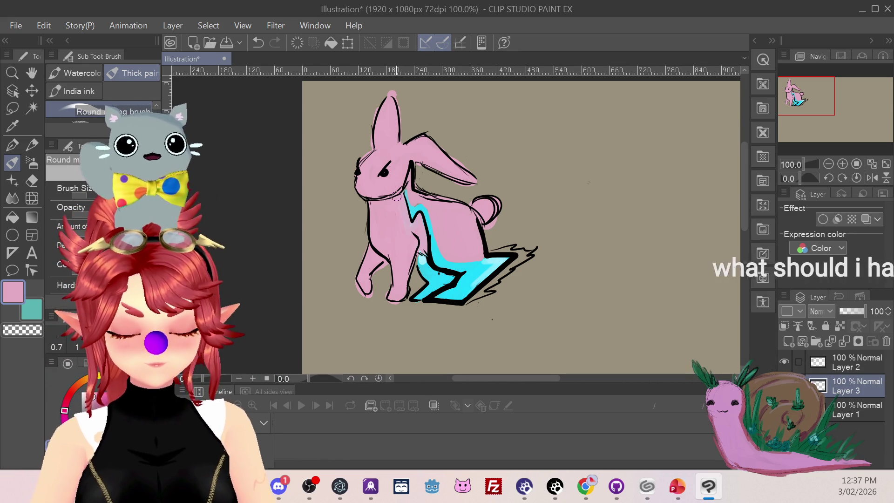
pyautogui.click(34, 181)
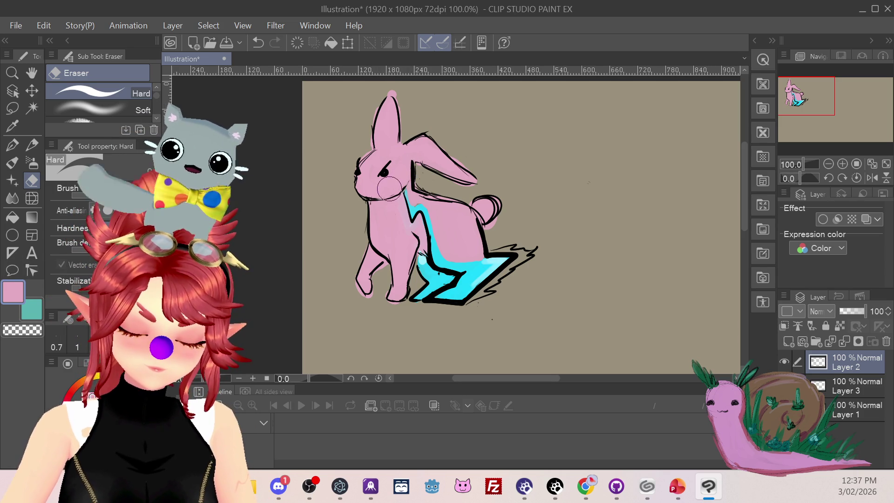
# Step: On Layer 3, paint pink over the stray cyan behind the rabbit's hindquarters
pyautogui.click(13, 147)
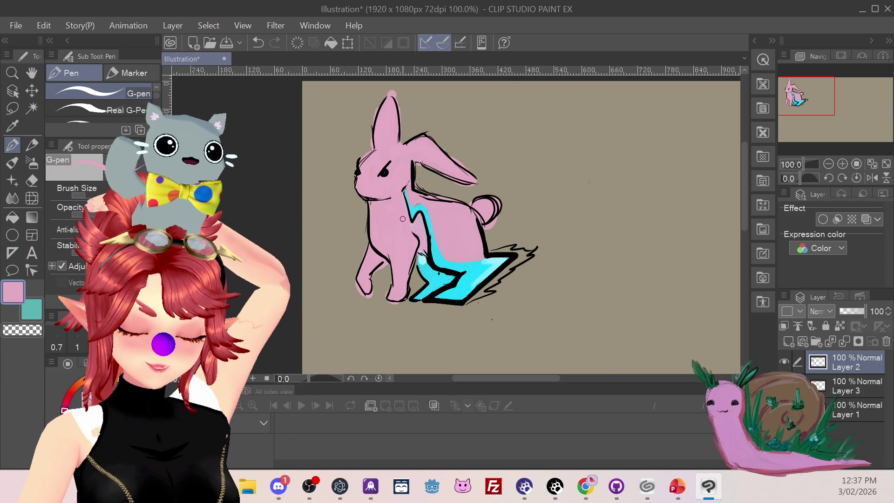
pyautogui.hotkey('ctrl', 'z')
pyautogui.click(846, 391)
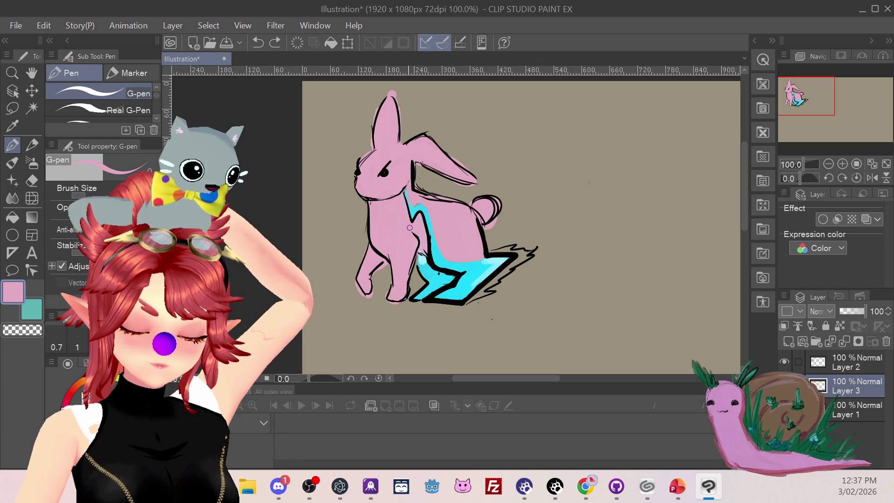
pyautogui.moveTo(421, 220); pyautogui.dragTo(422, 243)
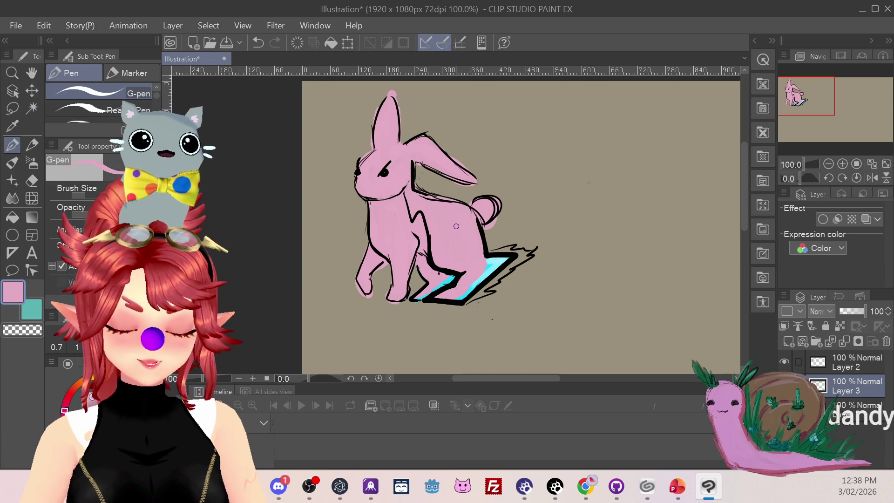
# Step: Sample the streak's cyan and paint a thin cyan rim along the rabbit's chest
pyautogui.press('i')
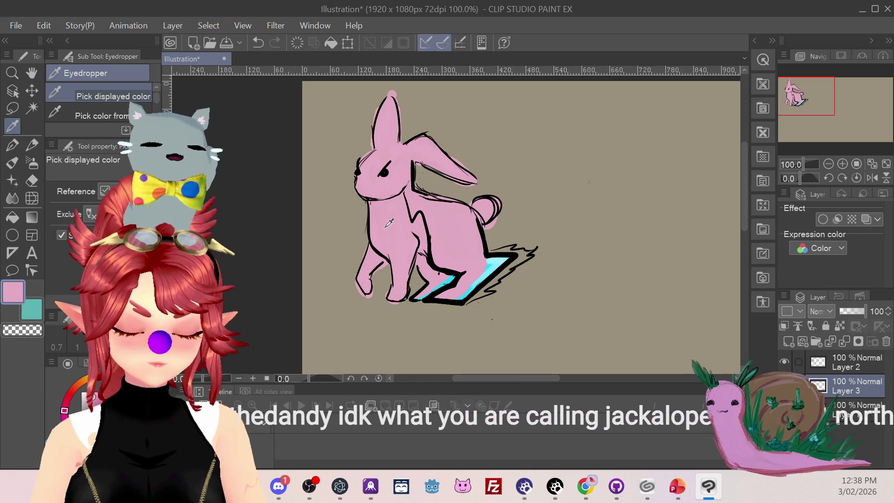
pyautogui.click(506, 261)
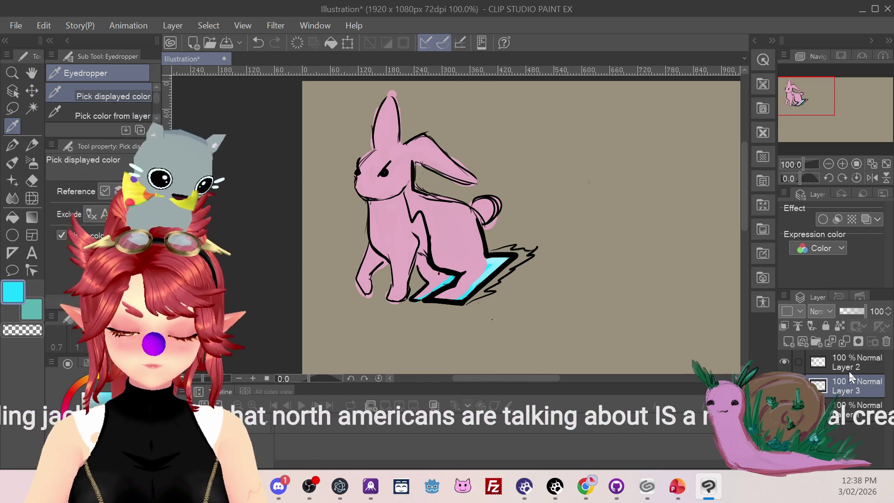
pyautogui.click(785, 362)
pyautogui.click(787, 362)
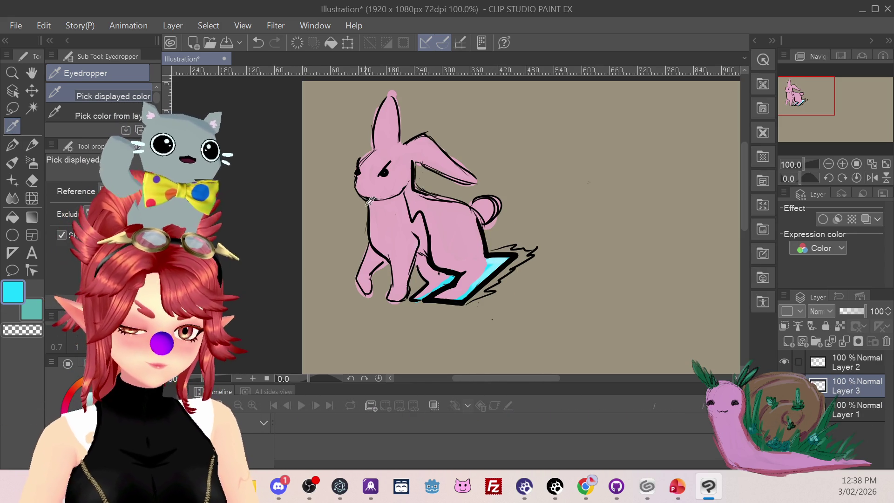
pyautogui.click(16, 164)
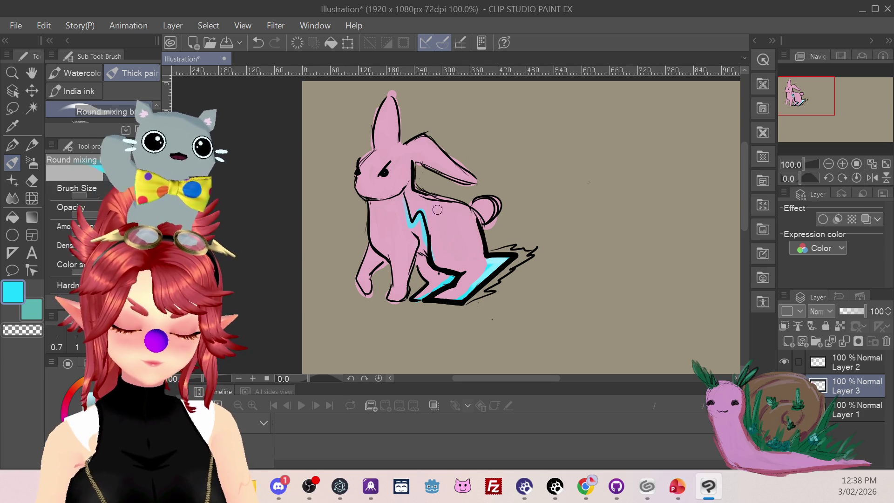
pyautogui.hotkey('ctrl', 'z')
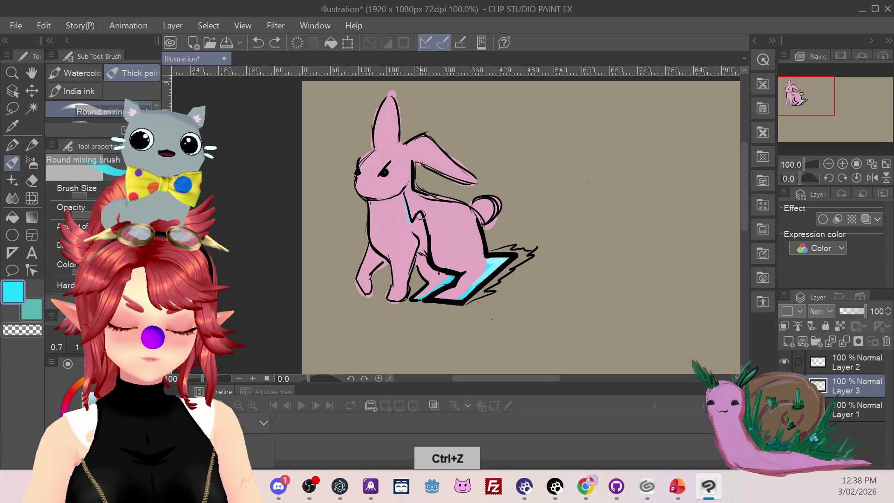
pyautogui.moveTo(407, 205); pyautogui.dragTo(425, 232)
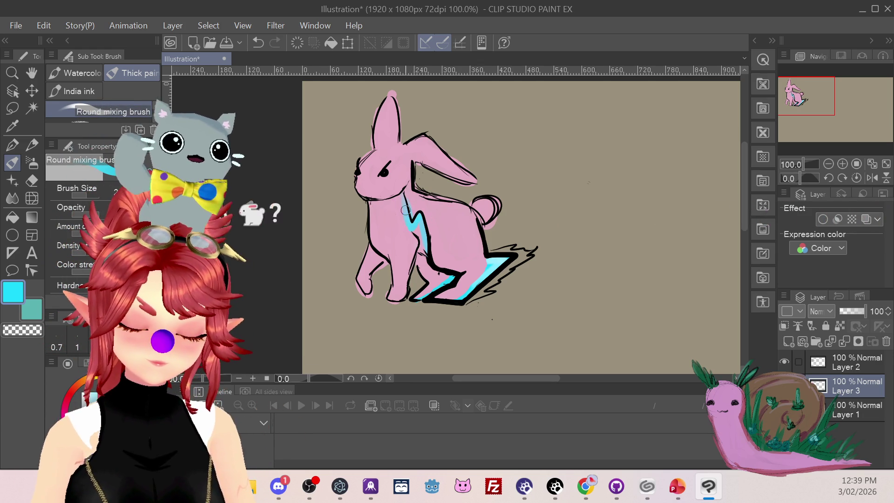
# Step: Sample the rabbit's pink back onto the mixing brush
pyautogui.click(12, 130)
pyautogui.click(449, 212)
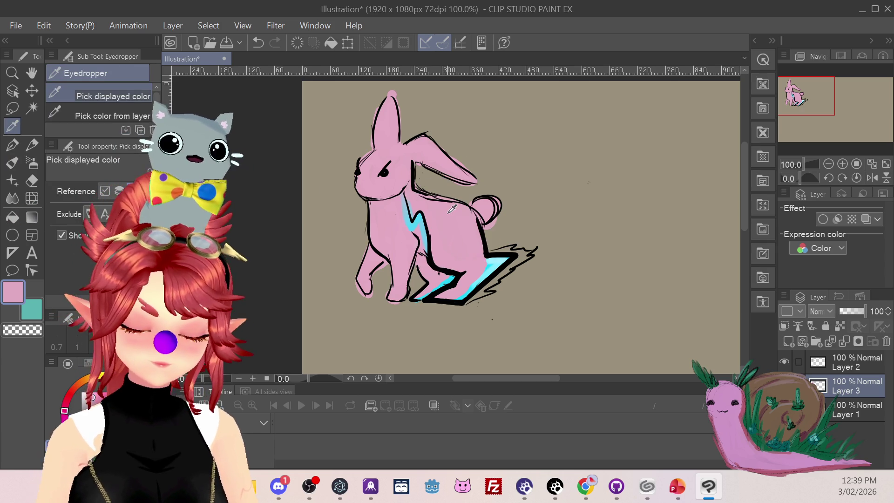
pyautogui.click(12, 161)
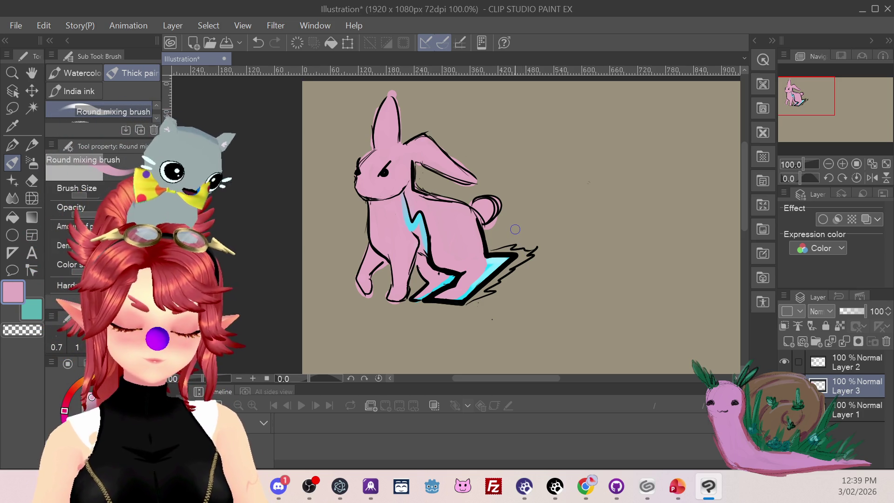
# Step: Redraw both ear outlines in black with the G-pen so they end in pointed tips
pyautogui.press('p')
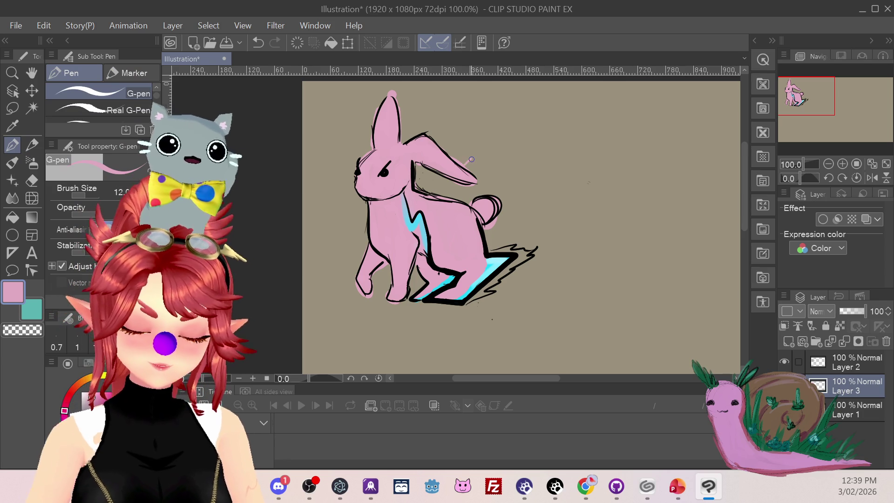
pyautogui.hotkey('ctrl', 'z')
pyautogui.hotkey('ctrl', 'z')
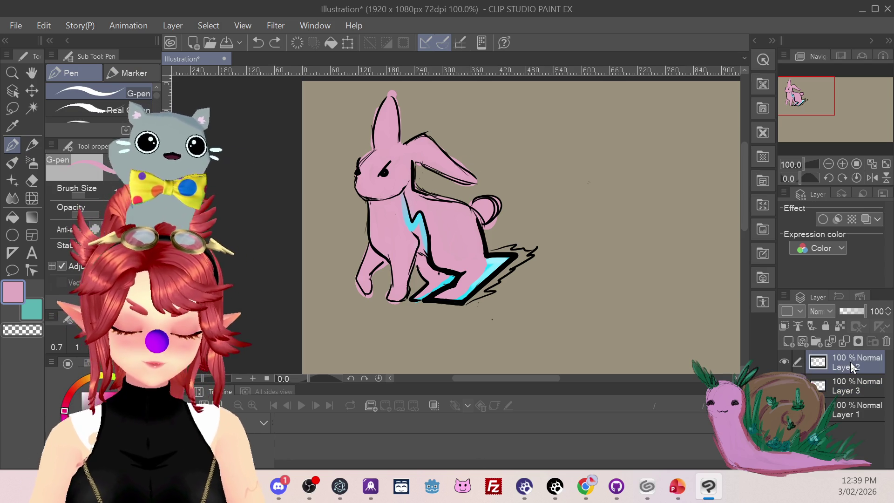
pyautogui.keyDown('alt'); pyautogui.click(473, 179); pyautogui.keyUp('alt')
pyautogui.moveTo(460, 164); pyautogui.dragTo(473, 162)
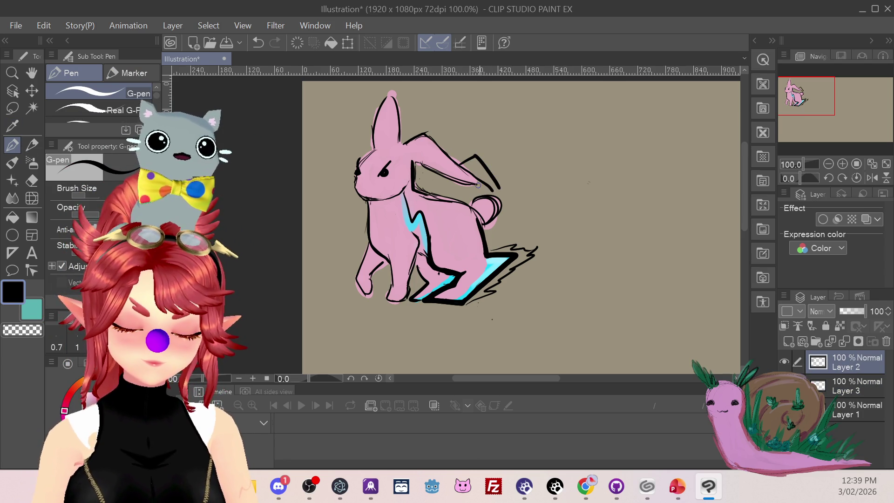
pyautogui.hotkey('ctrl', 'z')
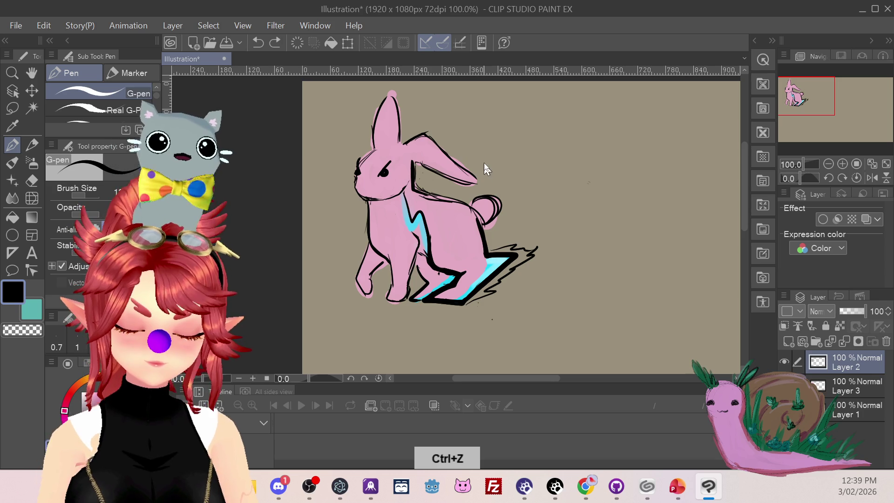
pyautogui.moveTo(468, 168); pyautogui.dragTo(505, 189)
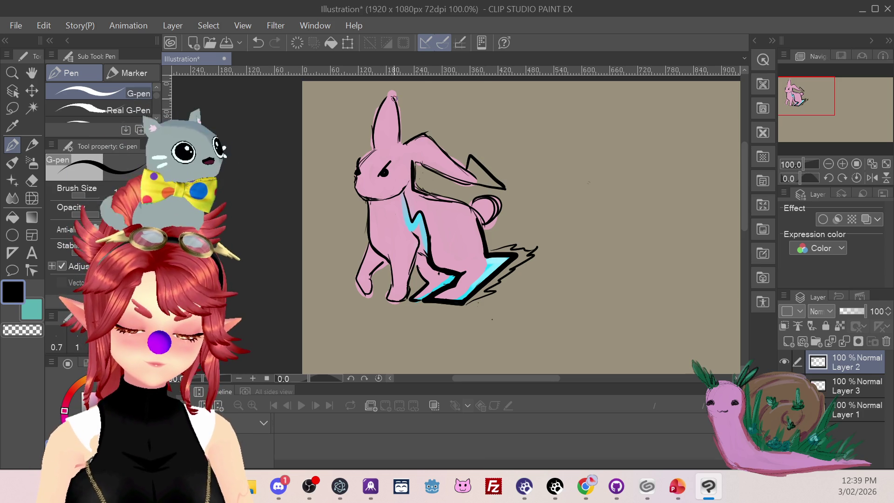
pyautogui.moveTo(372, 113); pyautogui.dragTo(392, 91)
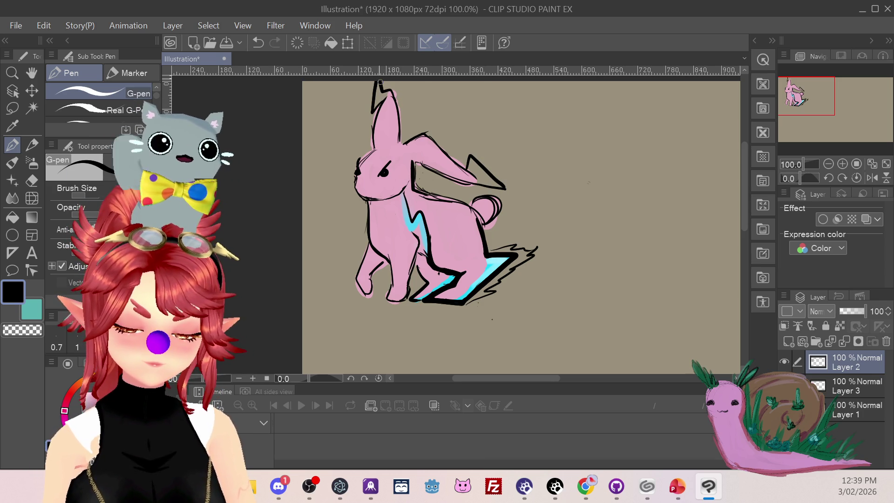
# Step: Load the mixing brush with the rabbit's pink on Layer 3
pyautogui.press('i')
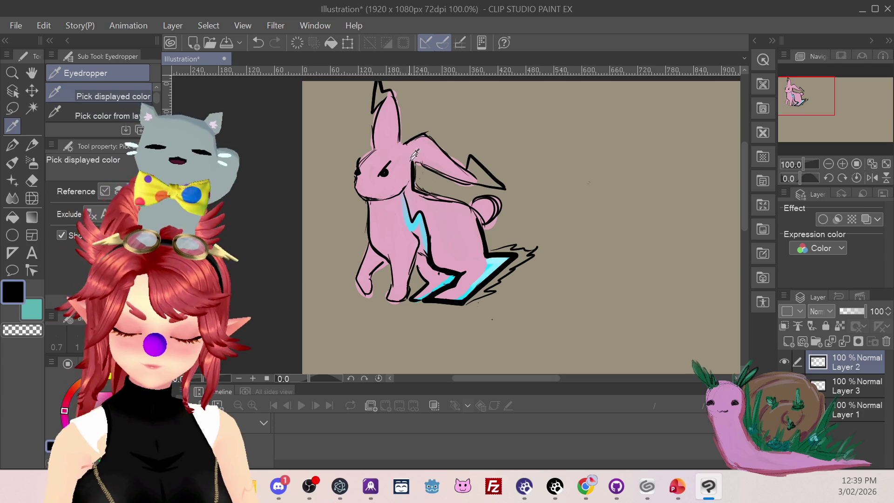
pyautogui.click(411, 161)
pyautogui.click(12, 163)
pyautogui.click(838, 388)
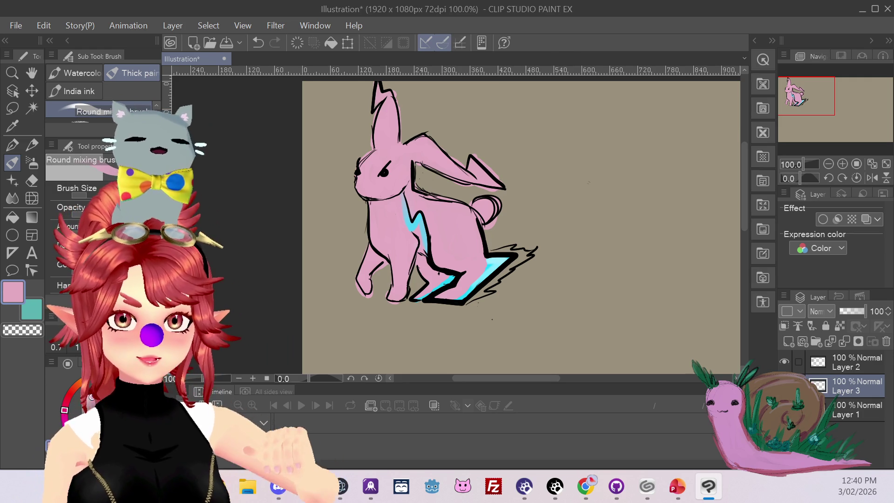
# Step: Undo the accidental erase and paint the cyan sliver by the front leg pink
pyautogui.hotkey('alt', 'Tab')
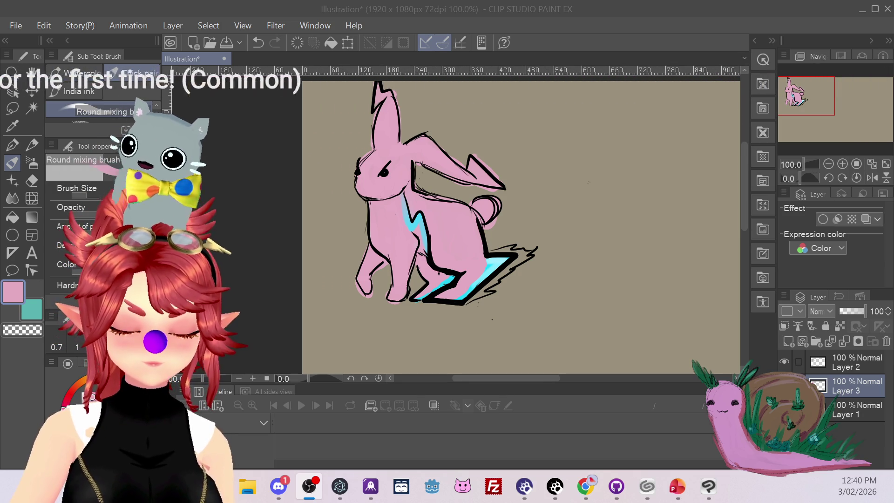
pyautogui.click(32, 181)
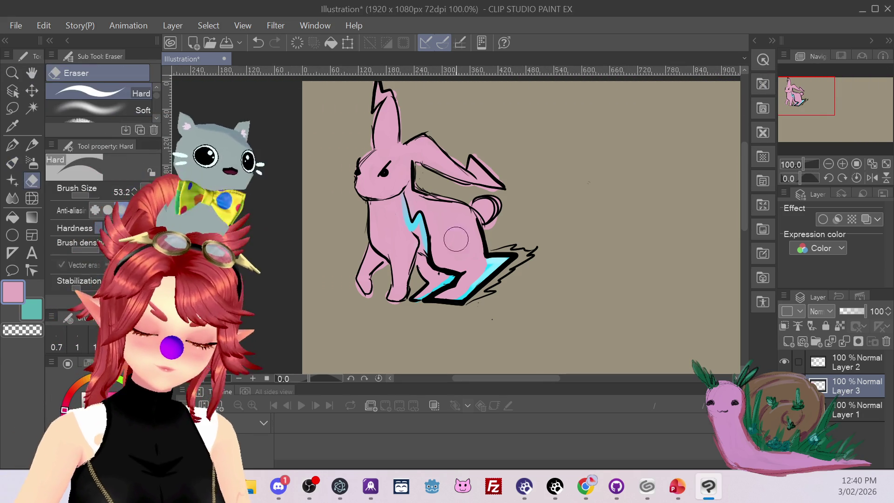
pyautogui.hotkey('ctrl', 'z')
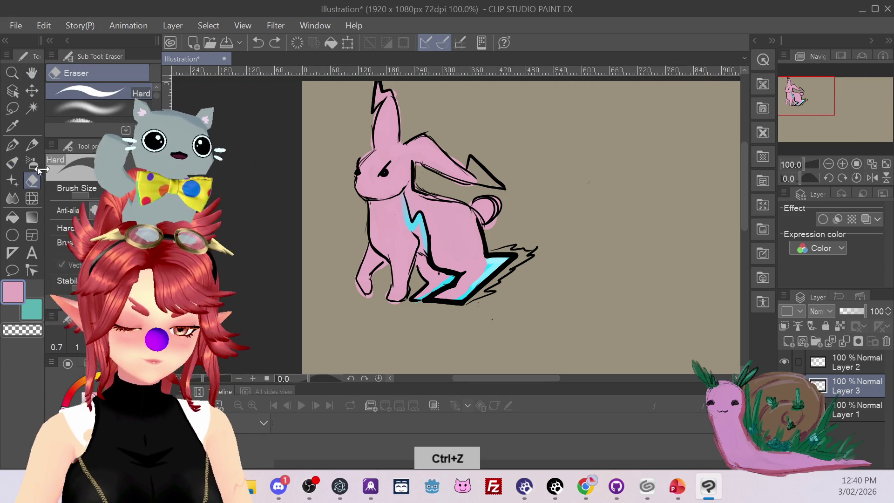
pyautogui.click(12, 162)
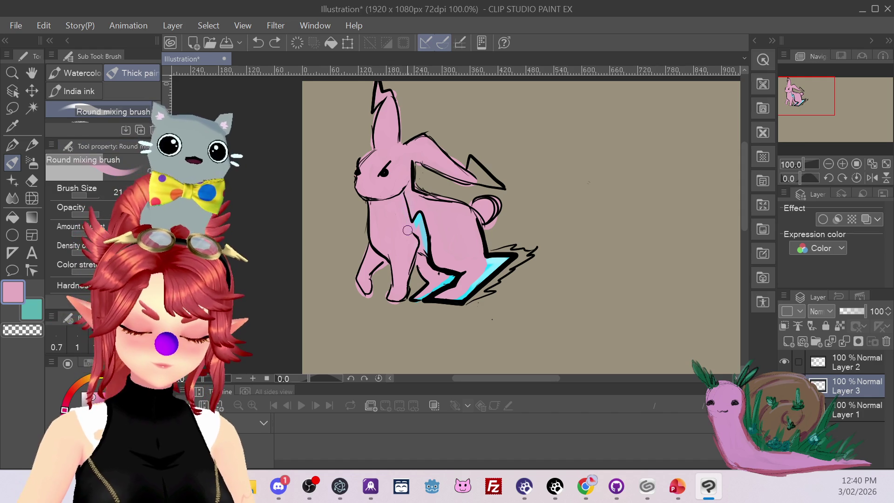
pyautogui.moveTo(418, 230); pyautogui.dragTo(418, 216)
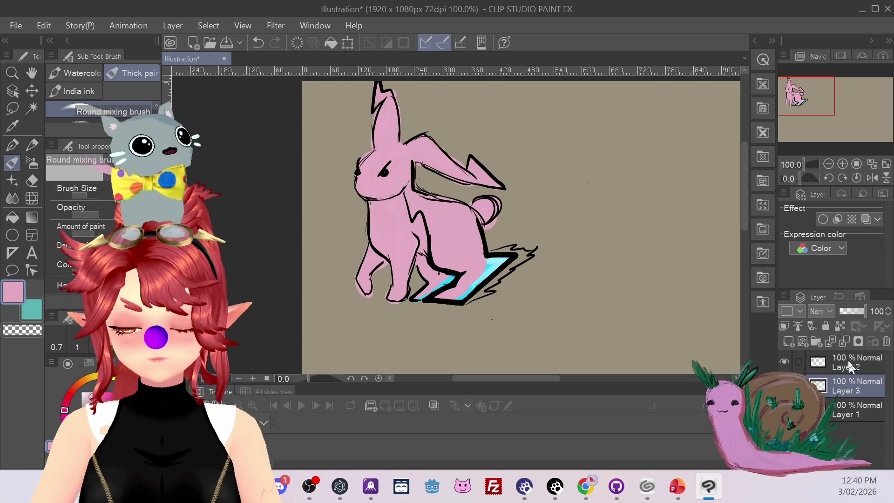
# Step: On Layer 2, erase the top of the black chest line
pyautogui.hotkey('alt', ']')
pyautogui.moveTo(407, 202)
pyautogui.mouseDown()
pyautogui.moveTo(409, 223)
pyautogui.moveTo(411, 211)
pyautogui.mouseUp()
pyautogui.hotkey('ctrl', 'z')
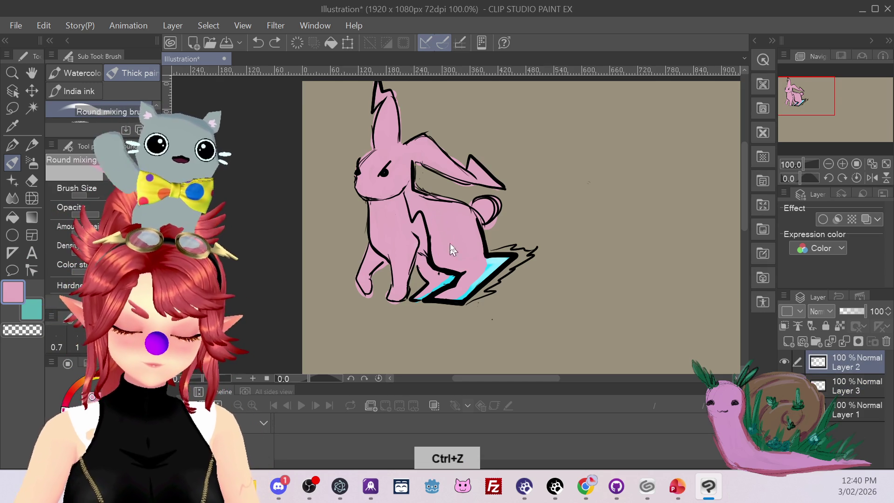
pyautogui.click(31, 181)
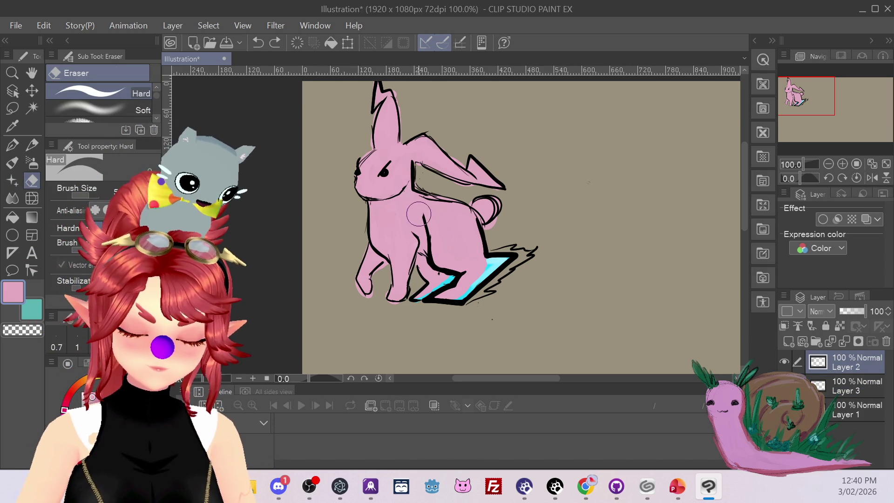
pyautogui.moveTo(419, 214); pyautogui.dragTo(421, 226)
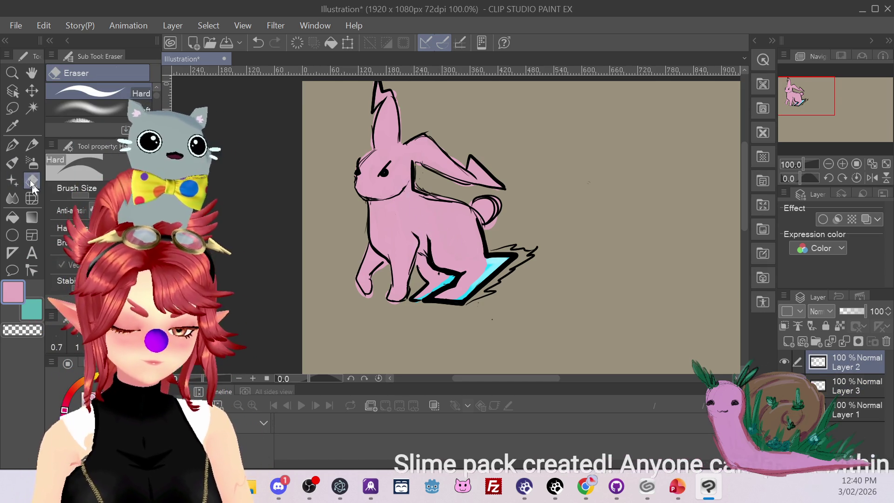
pyautogui.click(13, 144)
pyautogui.click(83, 408)
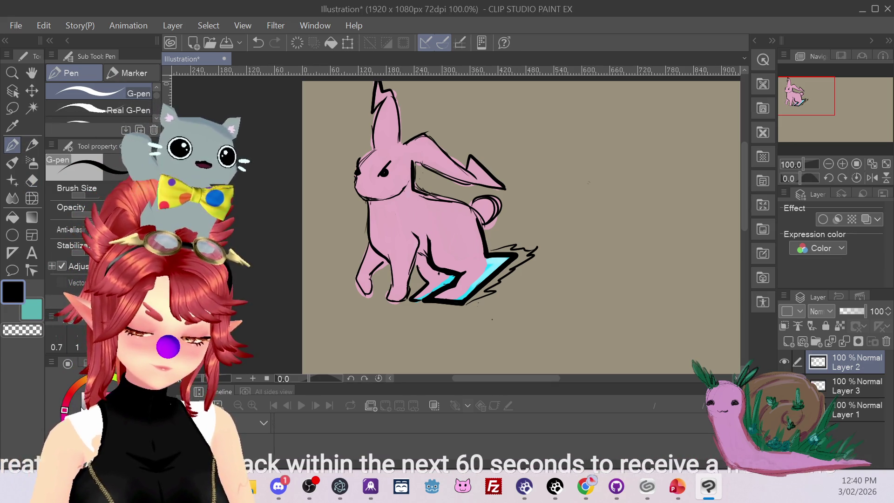
# Step: Erase the old faint pink tail on Layer 3
pyautogui.moveTo(397, 213); pyautogui.dragTo(379, 247)
pyautogui.hotkey('ctrl', 'z')
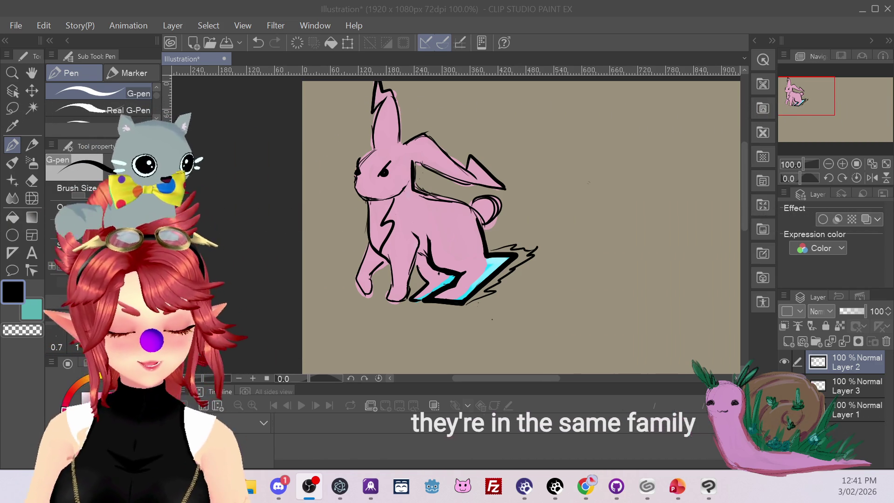
pyautogui.click(31, 180)
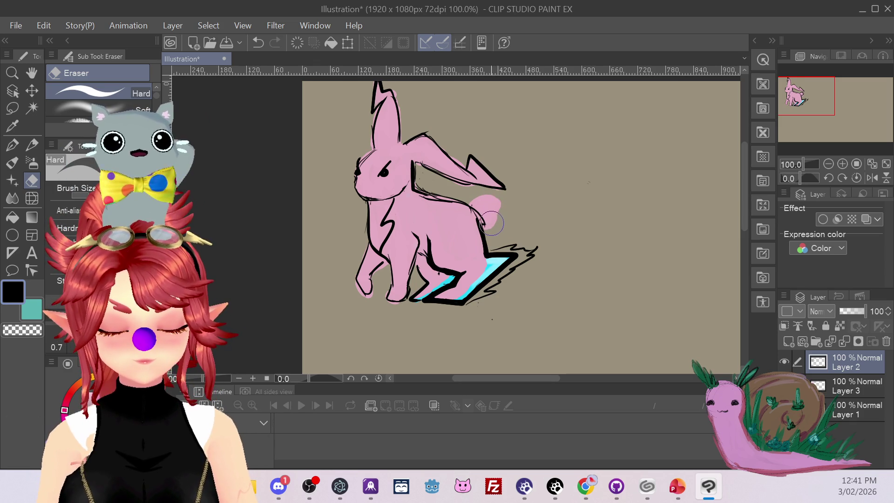
pyautogui.click(846, 389)
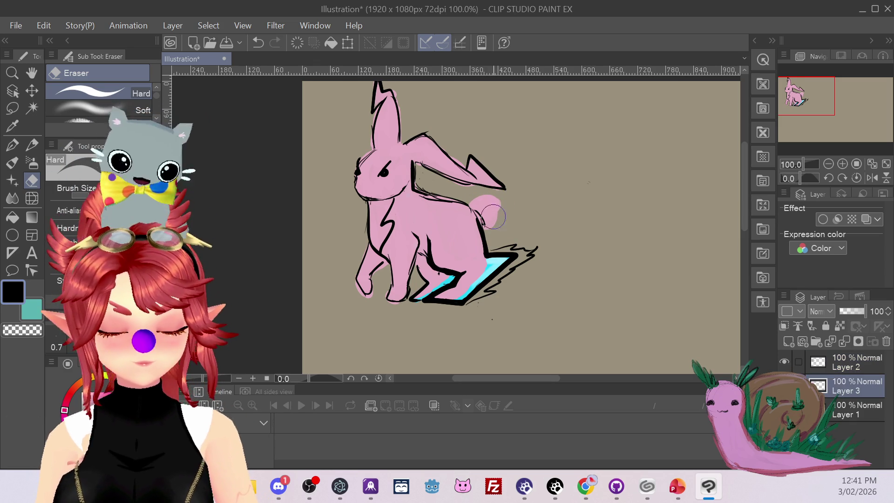
pyautogui.moveTo(484, 209); pyautogui.dragTo(485, 210)
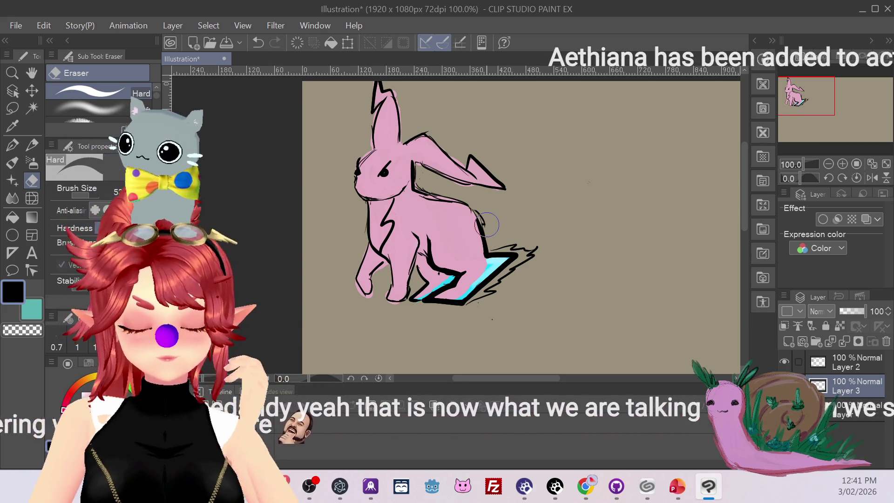
pyautogui.click(853, 361)
# Step: Draw a round black G-pen tail outline on Layer 2 behind the rump
pyautogui.click(12, 145)
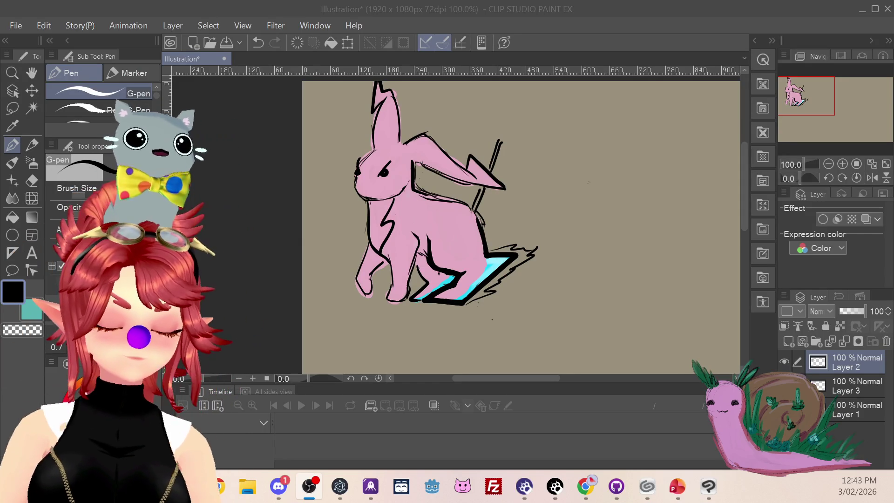
pyautogui.click(24, 185)
pyautogui.click(27, 184)
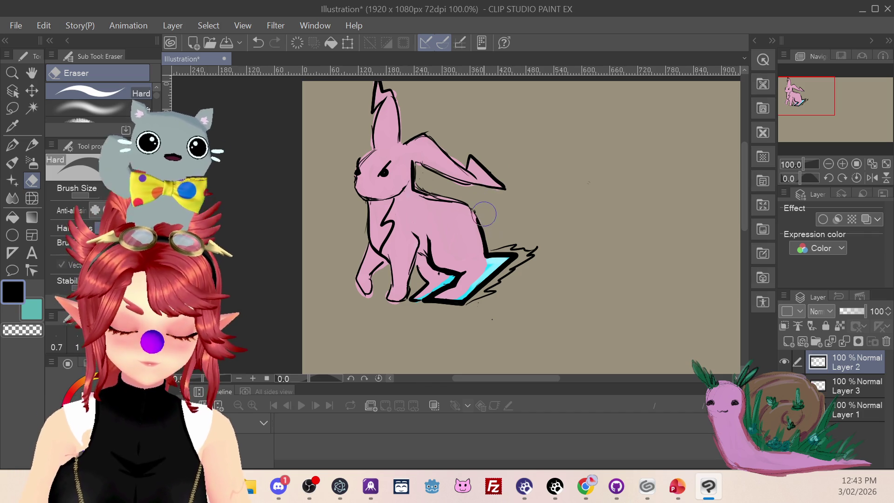
pyautogui.press('p')
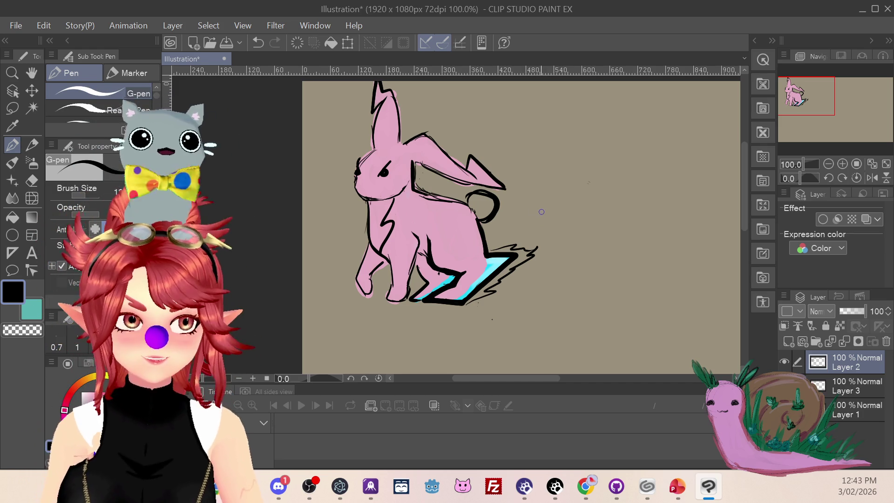
pyautogui.hotkey('ctrl', 'z')
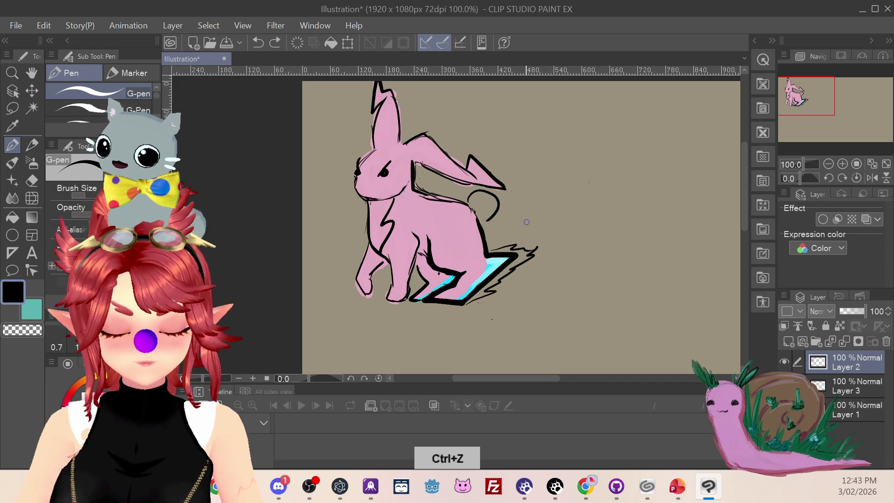
pyautogui.moveTo(468, 204)
pyautogui.mouseDown()
pyautogui.moveTo(484, 196)
pyautogui.moveTo(488, 218)
pyautogui.mouseUp()
pyautogui.hotkey('ctrl', 'z')
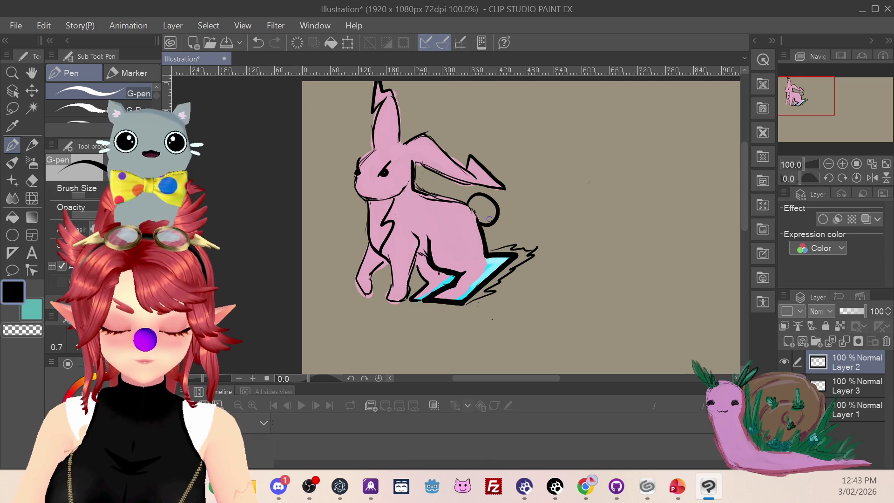
pyautogui.keyDown('alt'); pyautogui.click(435, 218); pyautogui.keyUp('alt')
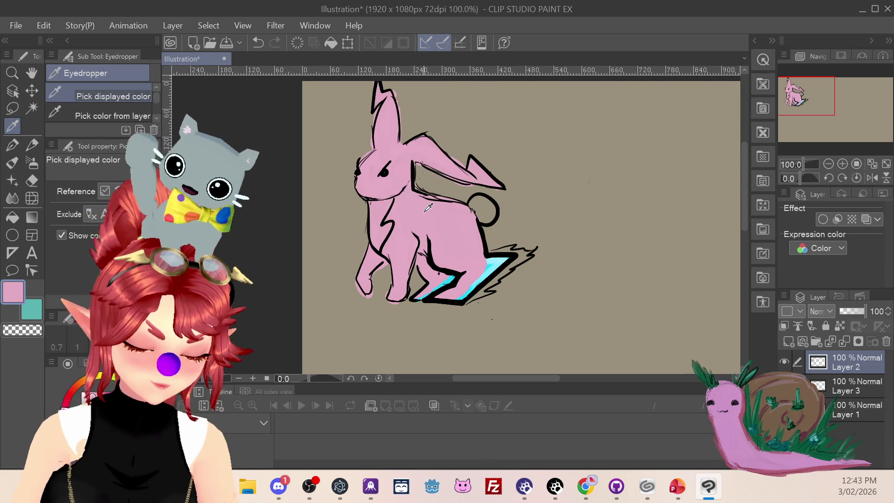
# Step: Fill the round tail with pink on Layer 3
pyautogui.click(12, 162)
pyautogui.click(856, 386)
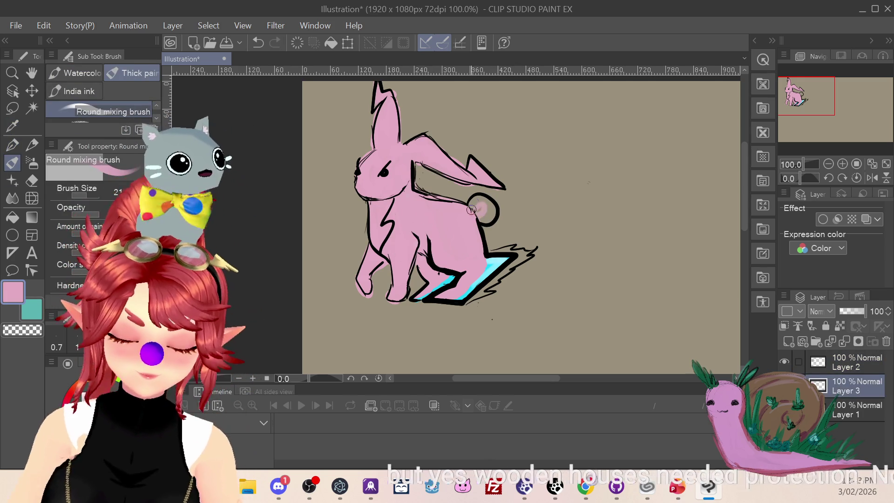
pyautogui.moveTo(480, 200); pyautogui.dragTo(487, 211)
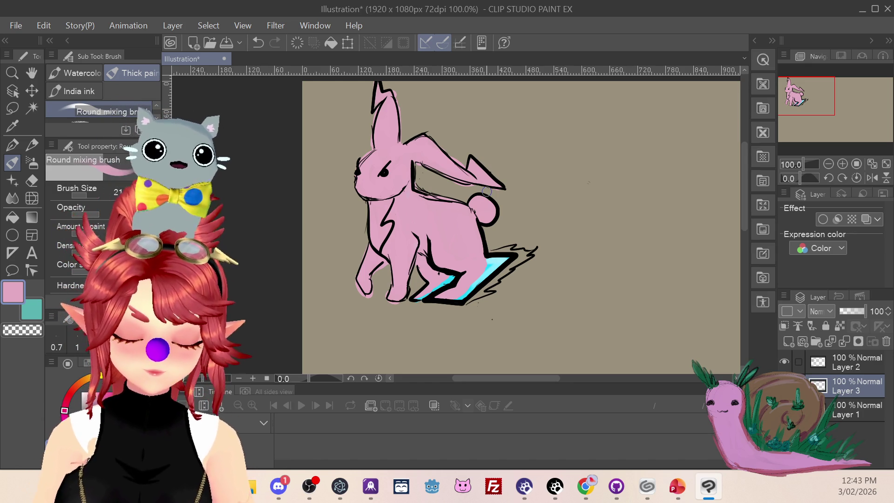
# Step: Fade a band of the body's pink with a low-density soft eraser for shading
pyautogui.click(32, 180)
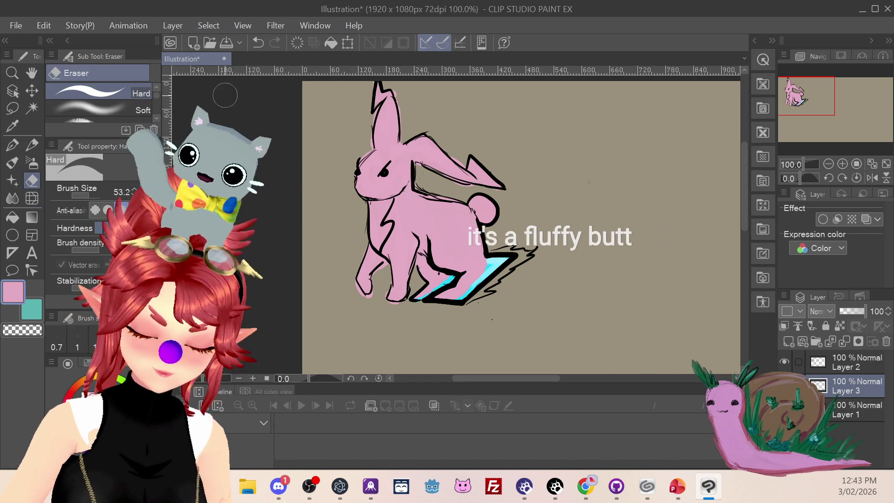
pyautogui.click(93, 109)
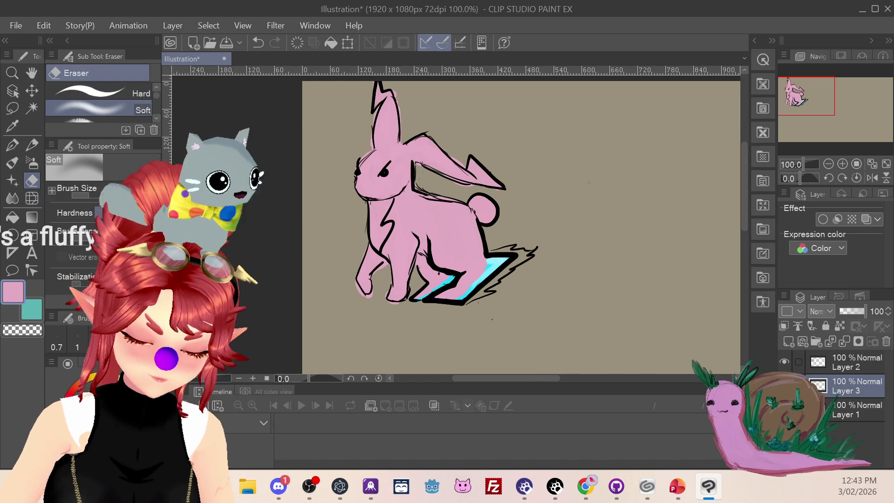
pyautogui.moveTo(95, 241); pyautogui.dragTo(88, 241)
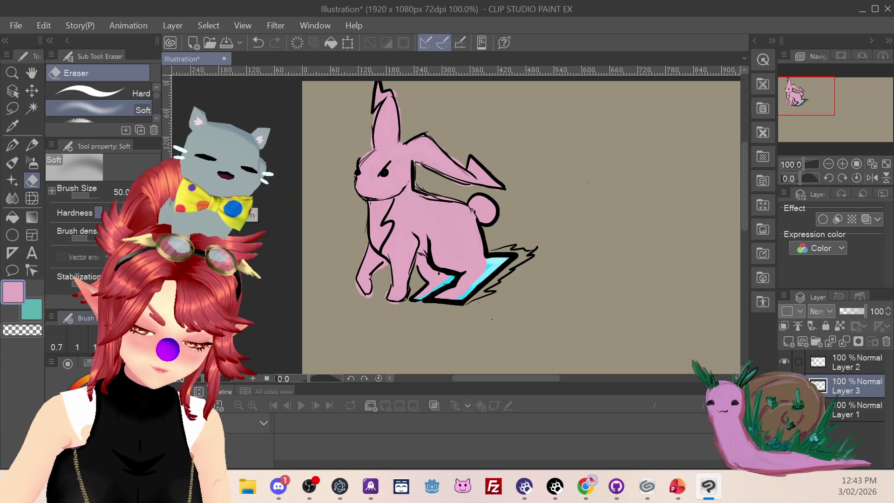
pyautogui.click(449, 231)
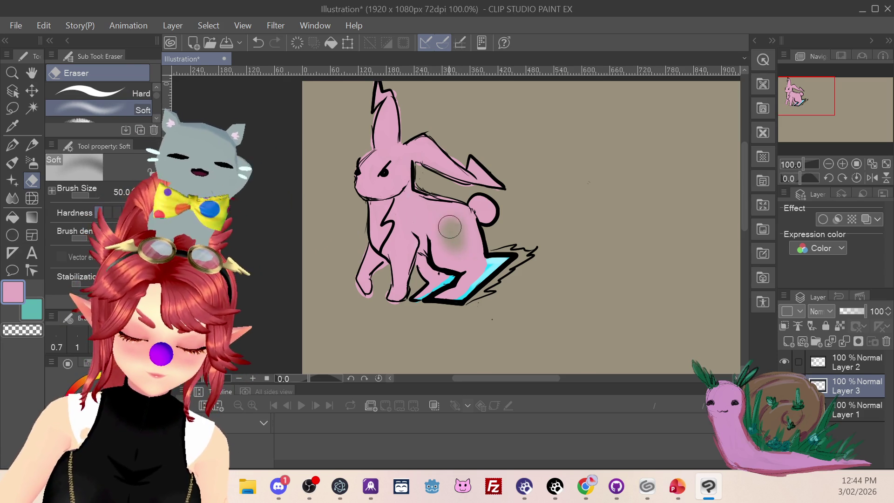
pyautogui.moveTo(449, 229); pyautogui.dragTo(408, 224)
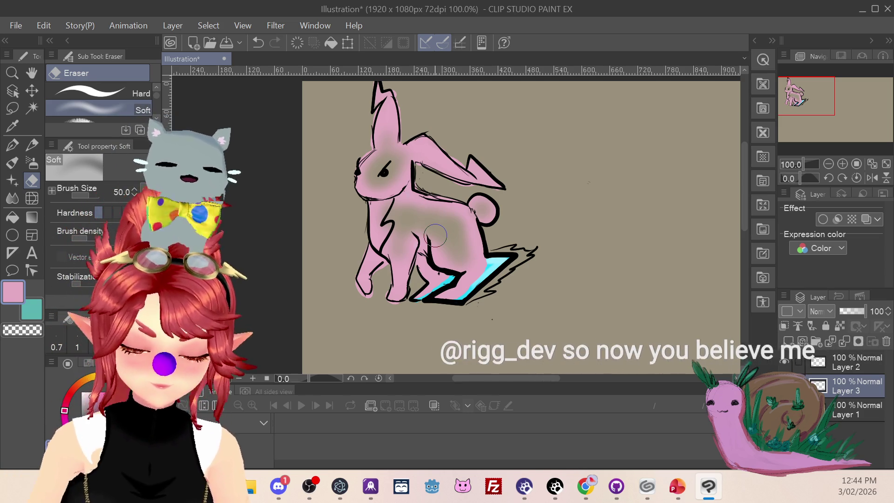
pyautogui.press('b')
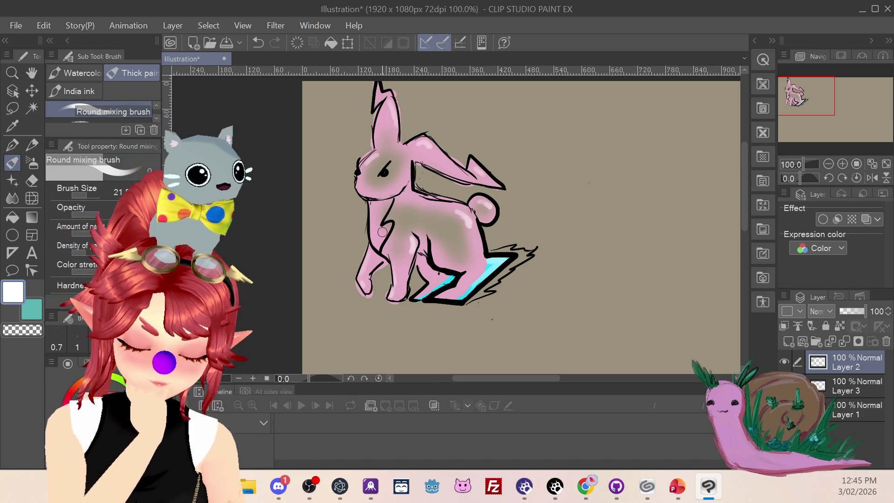
# Step: Load the mixing brush with the streak's cyan, then switch to the browser's Aelios stream page
pyautogui.click(12, 145)
pyautogui.click(12, 162)
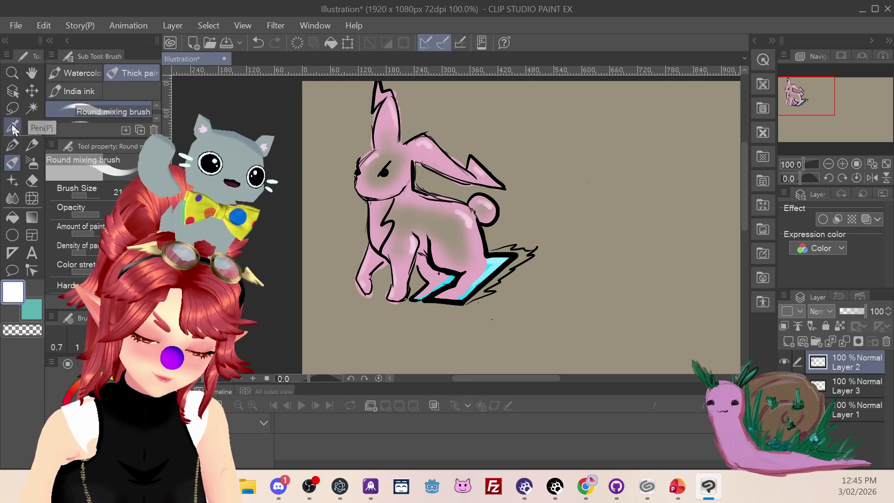
pyautogui.click(12, 126)
pyautogui.click(495, 261)
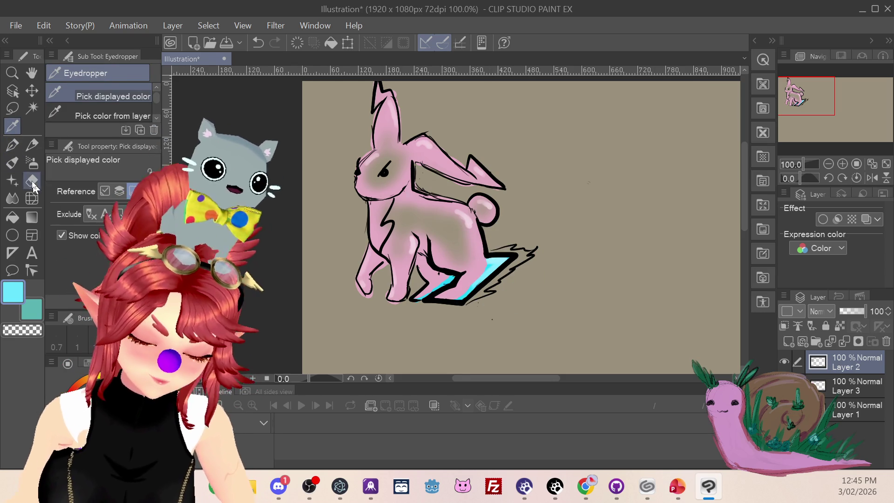
pyautogui.click(13, 164)
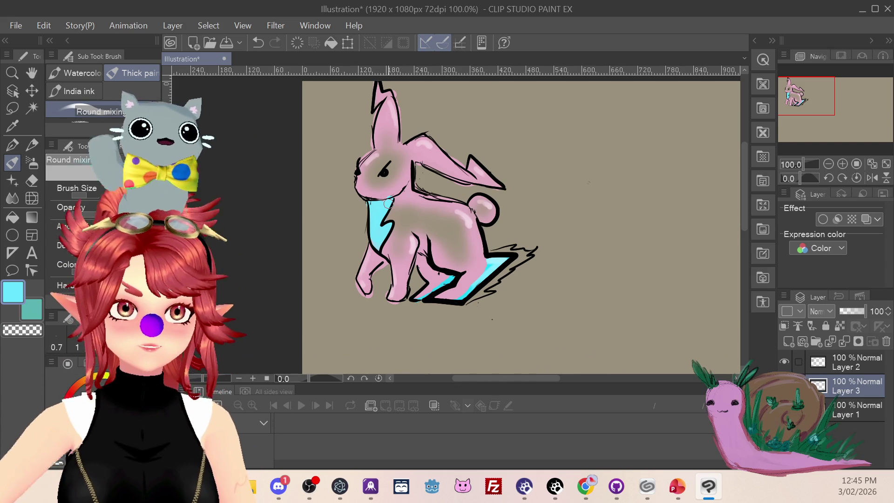
pyautogui.hotkey('alt', 'Tab')
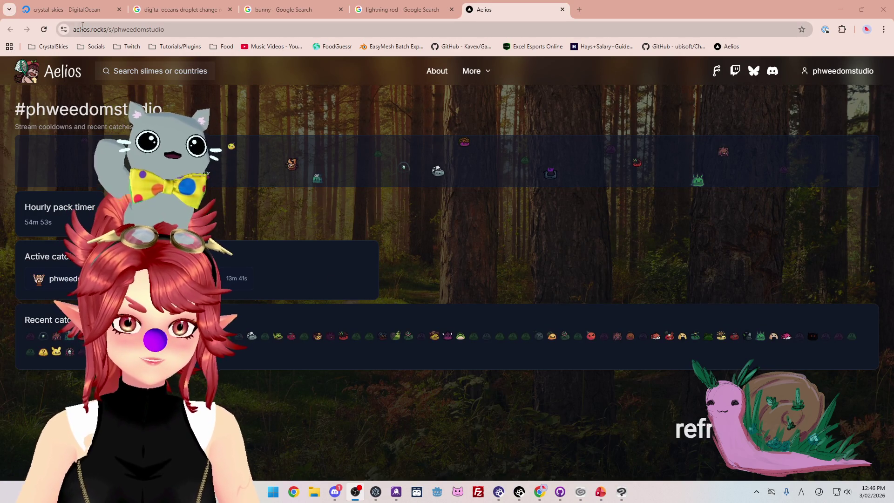
# Step: Reload the Aelios stream catch page, then return to the rabbit drawing
pyautogui.click(43, 28)
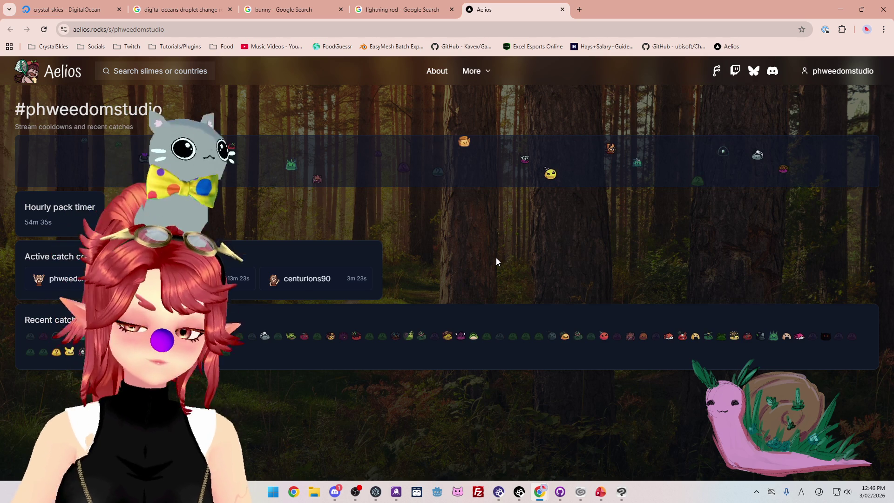
pyautogui.moveTo(473, 341)
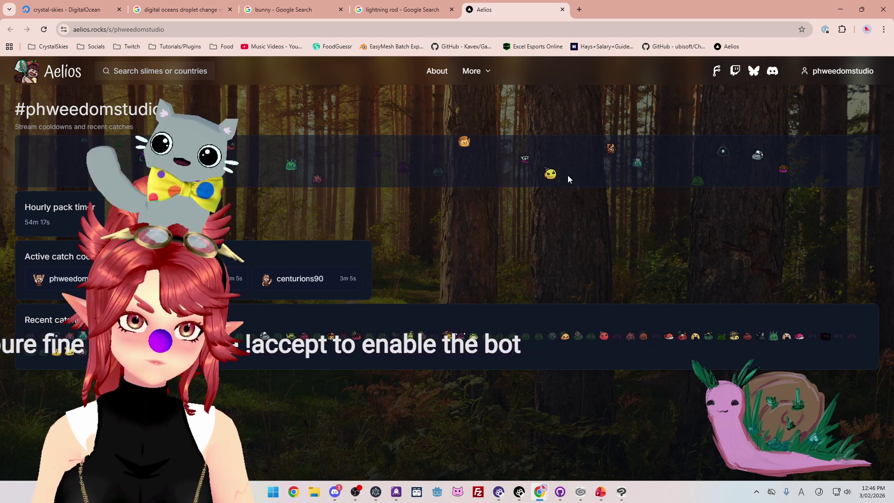
pyautogui.hotkey('alt', 'Tab')
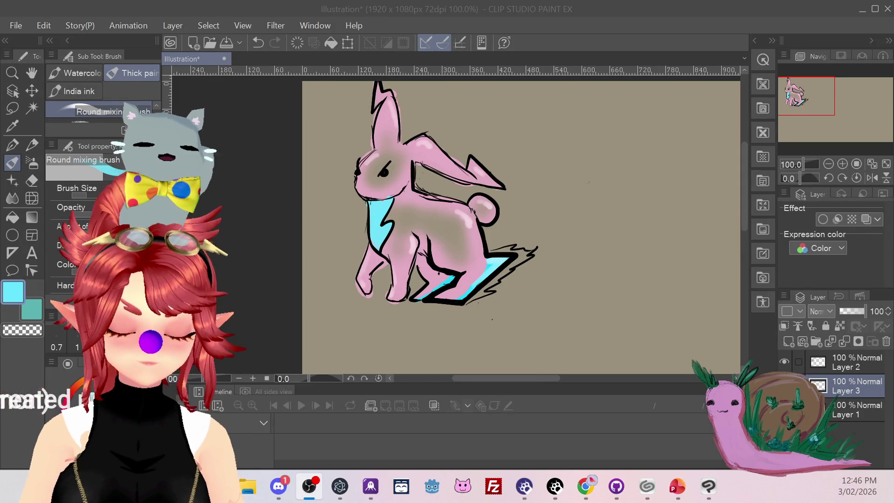
# Step: Sample the rabbit's body pink and paint over the cyan chest patch with the mixing brush
pyautogui.press('i')
pyautogui.click(433, 151)
pyautogui.press('b')
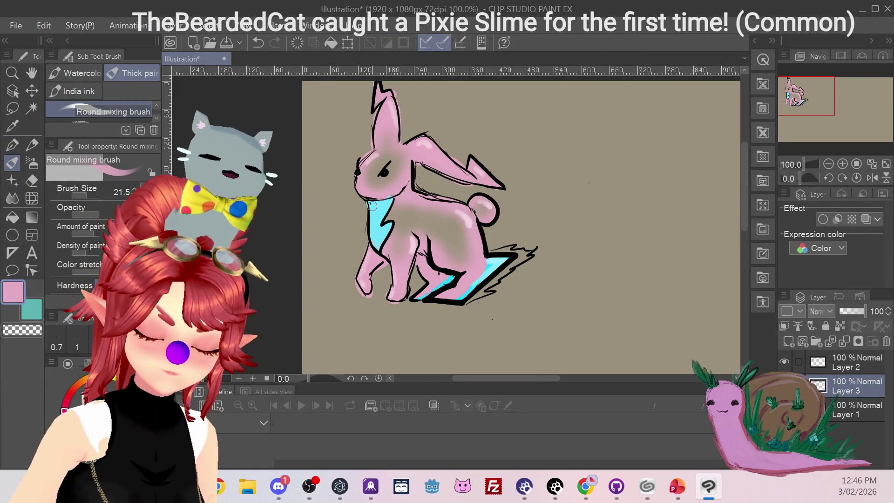
pyautogui.moveTo(374, 217); pyautogui.dragTo(398, 212)
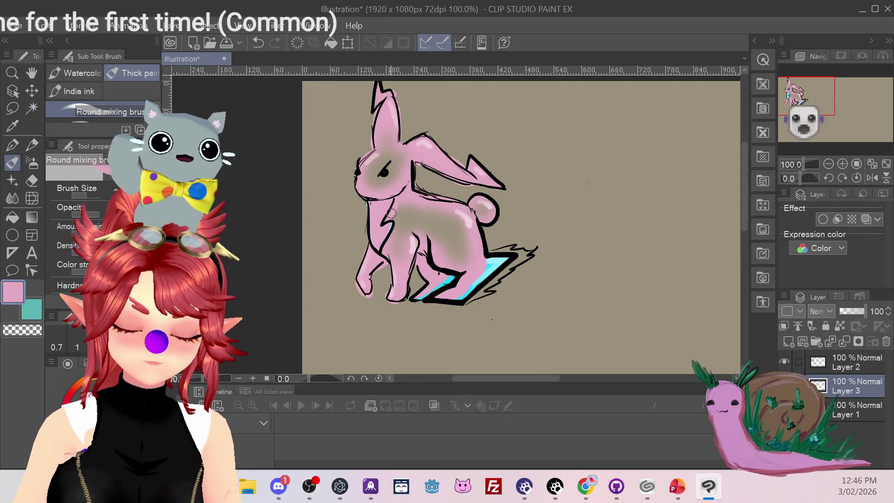
pyautogui.hotkey('ctrl', 'z')
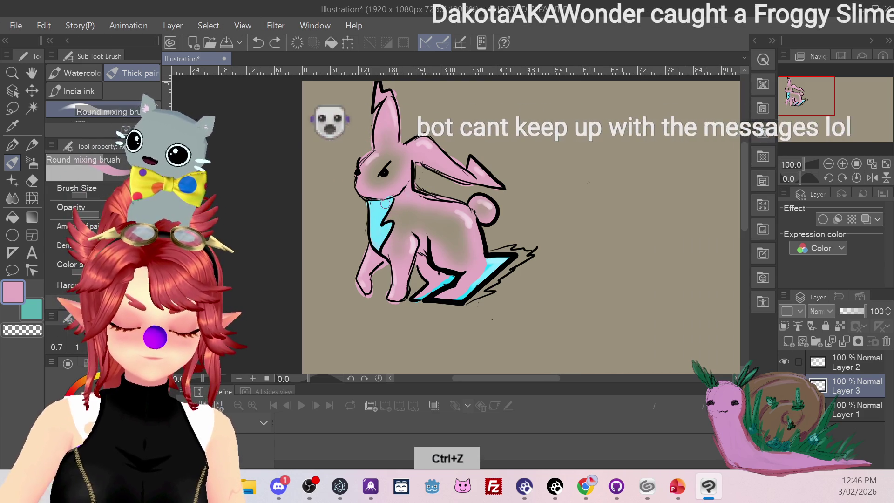
pyautogui.moveTo(372, 213); pyautogui.dragTo(388, 229)
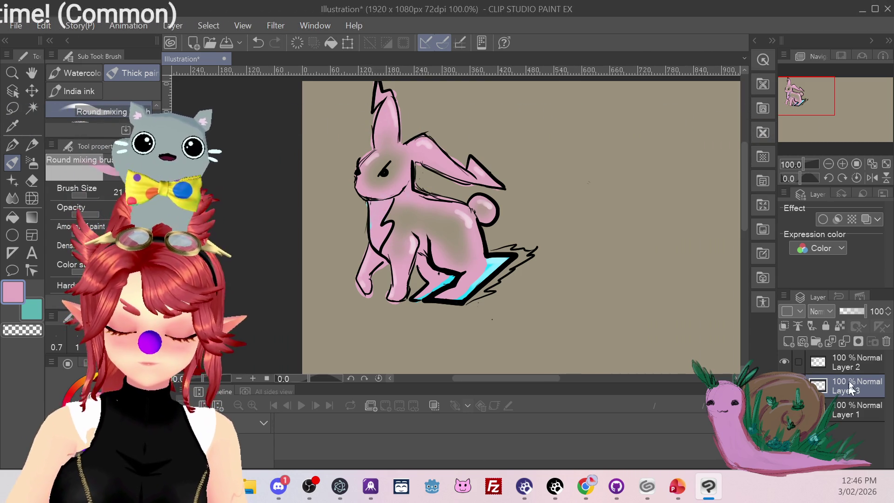
# Step: Erase some of the shading on the rabbit's chest on Layer 2
pyautogui.click(837, 365)
pyautogui.click(37, 179)
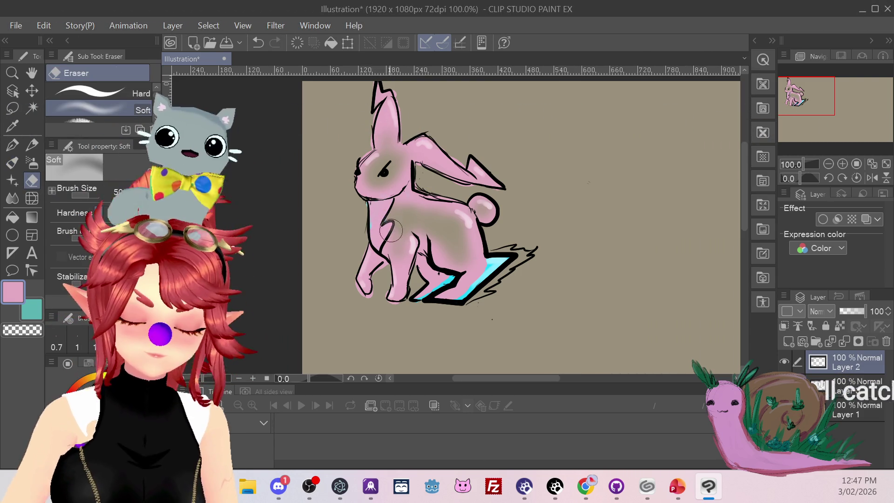
pyautogui.moveTo(392, 229); pyautogui.dragTo(386, 214)
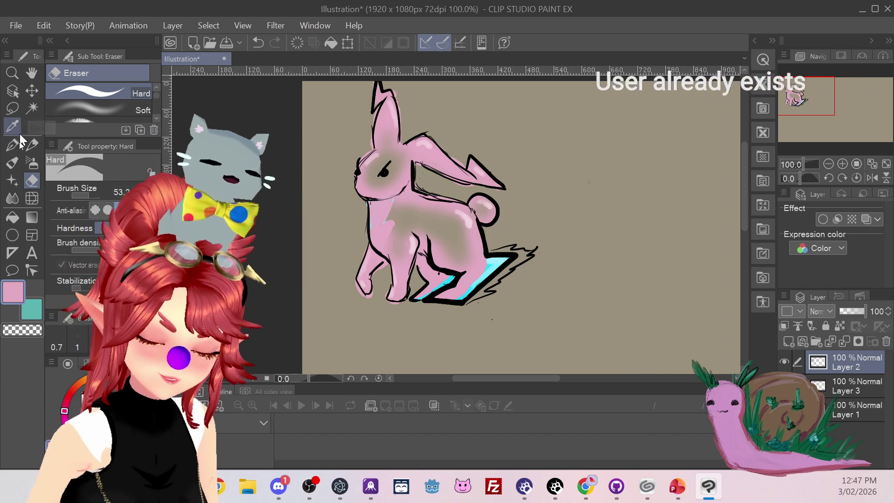
pyautogui.click(12, 162)
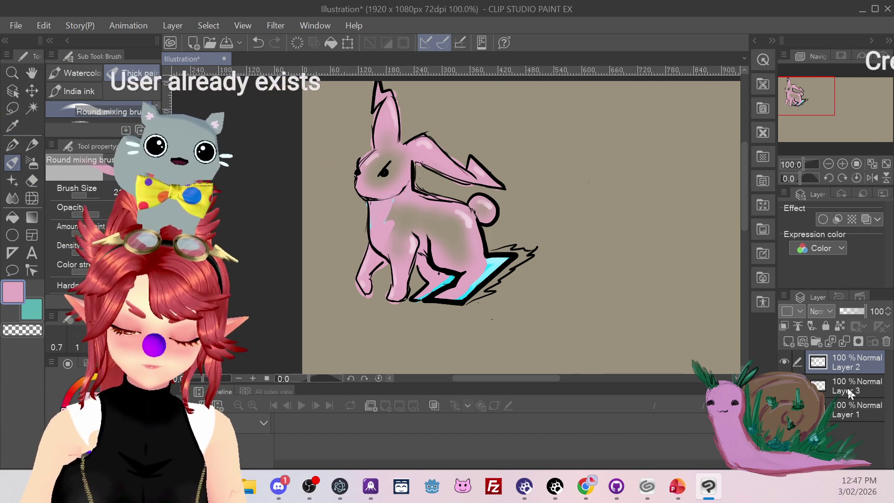
# Step: Fade the brown body shading on Layer 3 with the Soft eraser
pyautogui.click(848, 387)
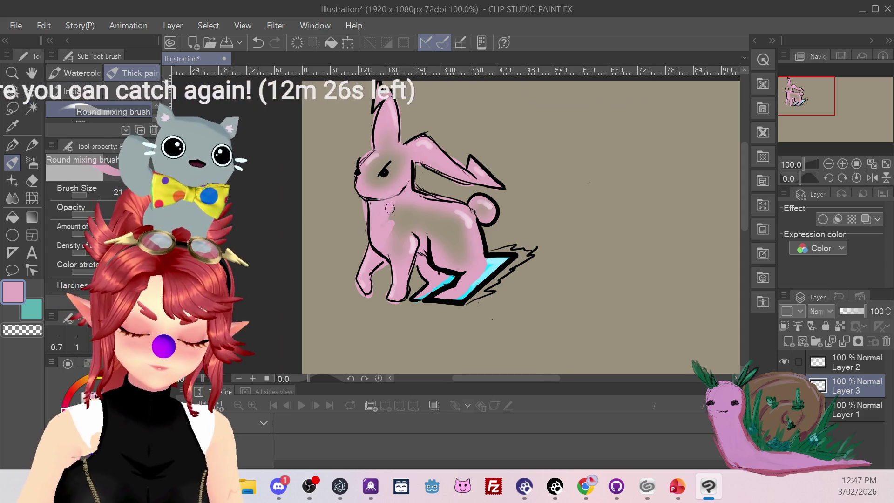
pyautogui.click(31, 180)
pyautogui.click(127, 109)
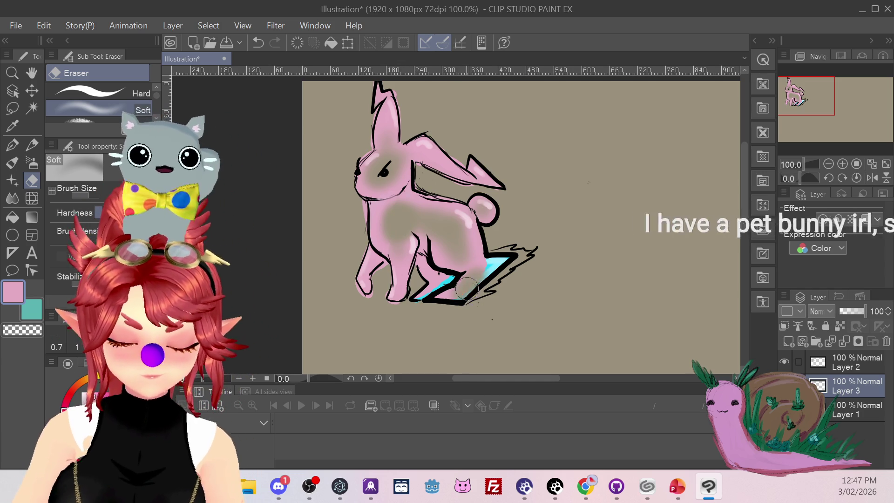
pyautogui.hotkey('ctrl', 'z')
pyautogui.hotkey('ctrl', 'z')
pyautogui.hotkey('ctrl', 'y')
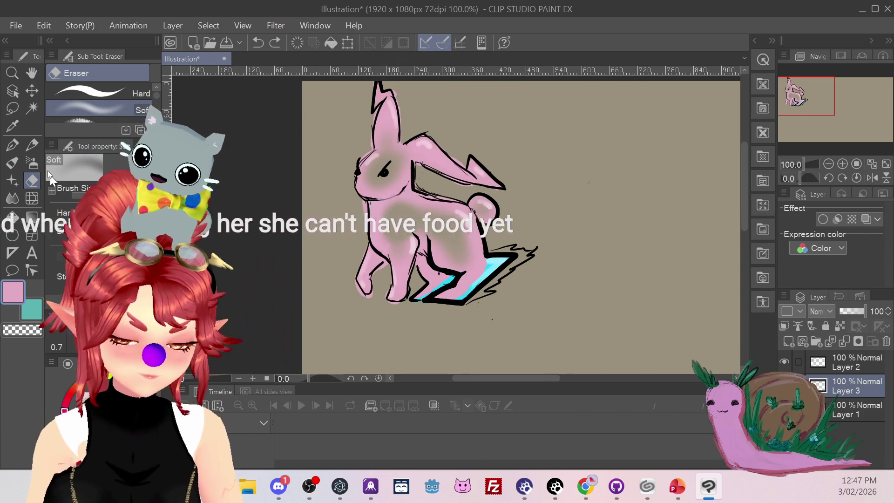
pyautogui.click(15, 124)
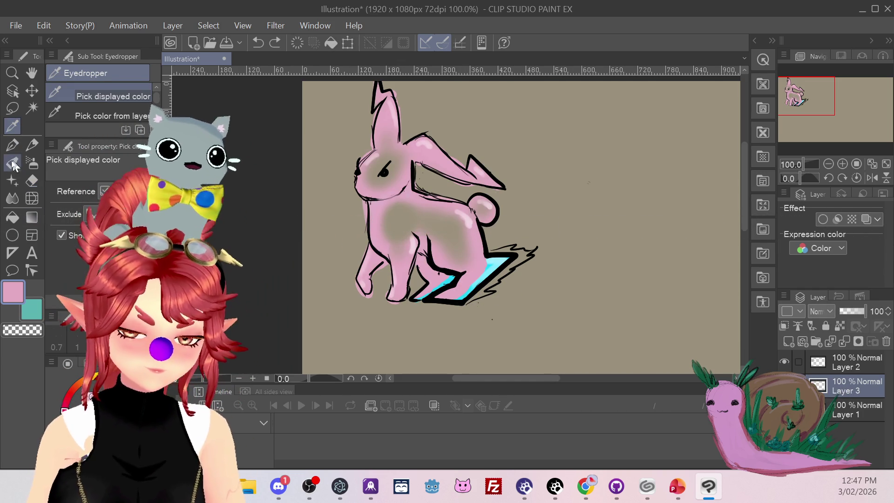
# Step: Paint pink over the cyan beneath the rabbit and draw a bright cyan G-pen streak along the zigzag
pyautogui.click(14, 164)
pyautogui.moveTo(487, 261)
pyautogui.mouseDown()
pyautogui.moveTo(461, 291)
pyautogui.moveTo(493, 263)
pyautogui.moveTo(414, 298)
pyautogui.mouseUp()
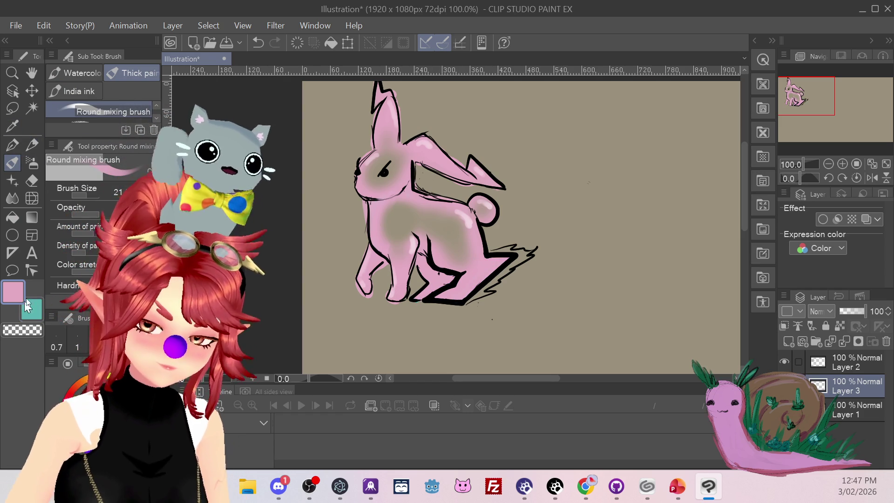
pyautogui.click(19, 143)
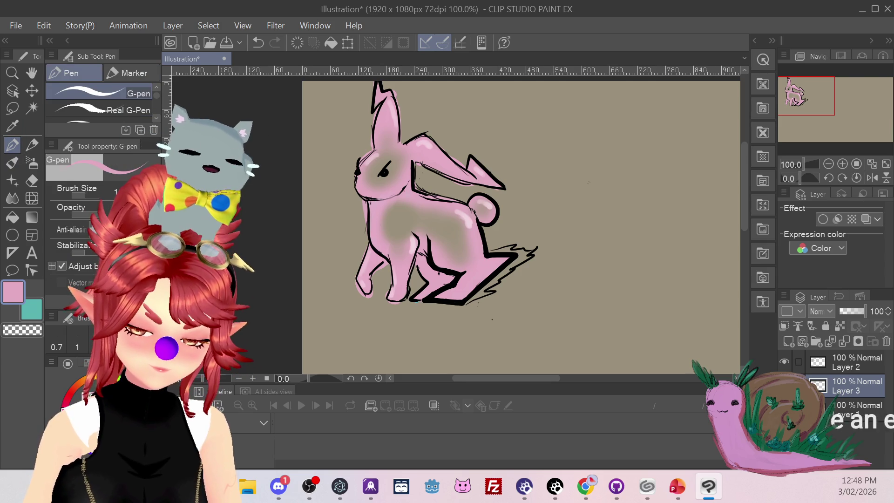
pyautogui.click(89, 405)
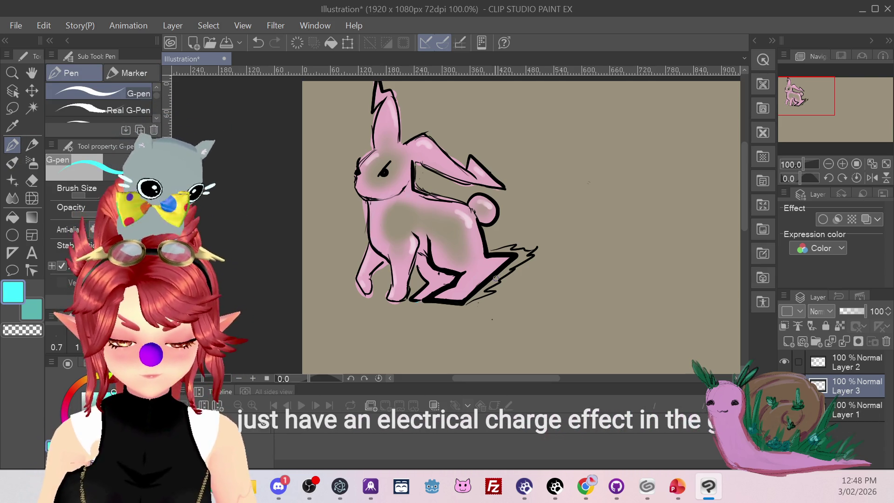
pyautogui.moveTo(497, 275)
pyautogui.mouseDown()
pyautogui.moveTo(468, 300)
pyautogui.moveTo(524, 259)
pyautogui.moveTo(495, 251)
pyautogui.mouseUp()
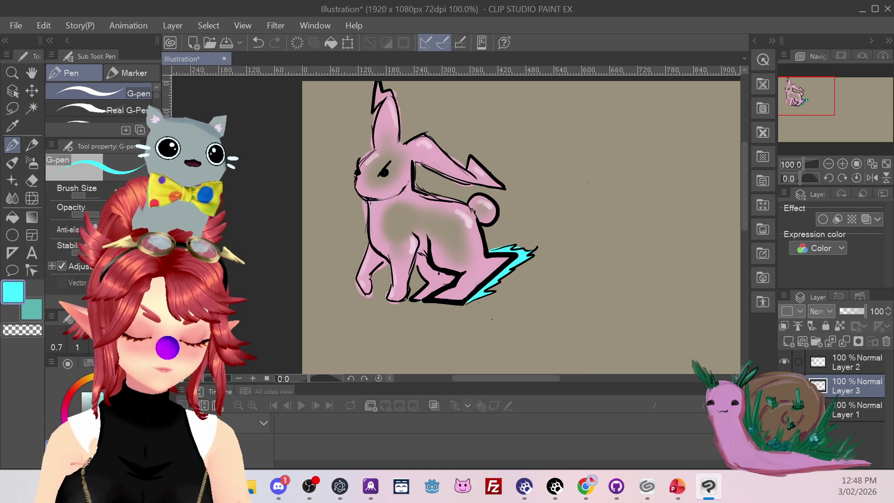
# Step: On Layer 2, ink a black G-pen spike line down the rabbit's back
pyautogui.click(842, 370)
pyautogui.click(30, 184)
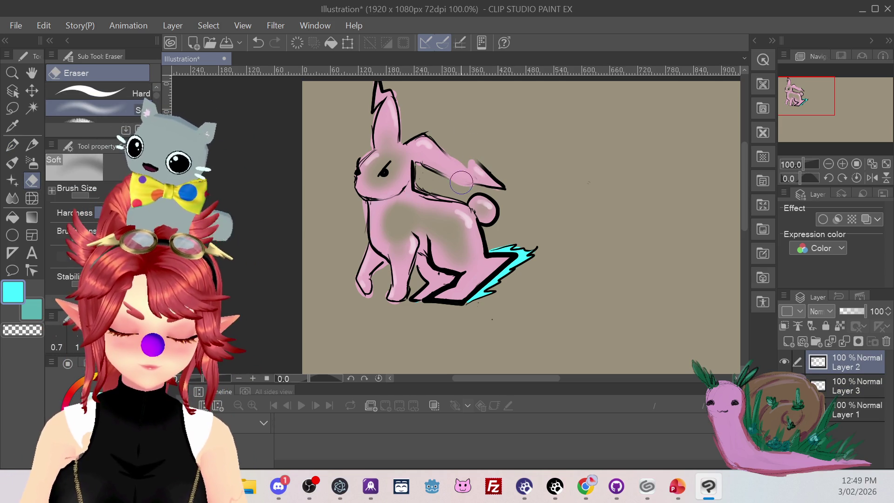
pyautogui.click(18, 149)
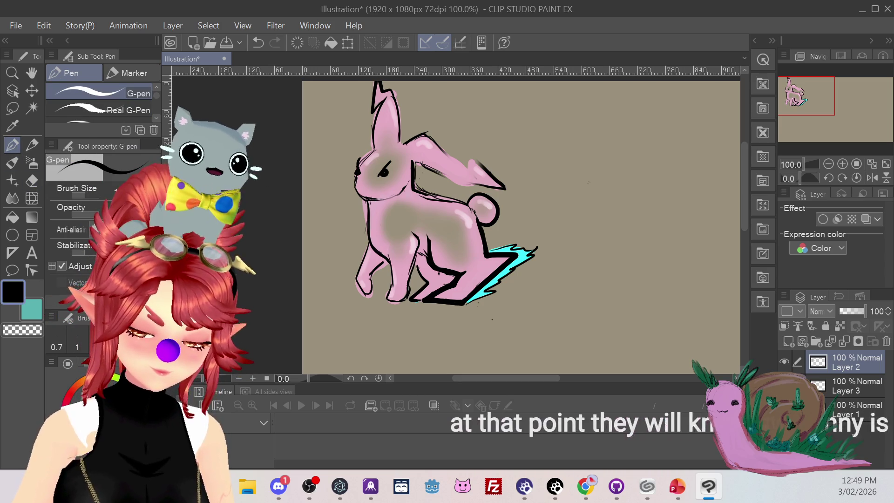
pyautogui.moveTo(461, 148); pyautogui.dragTo(460, 187)
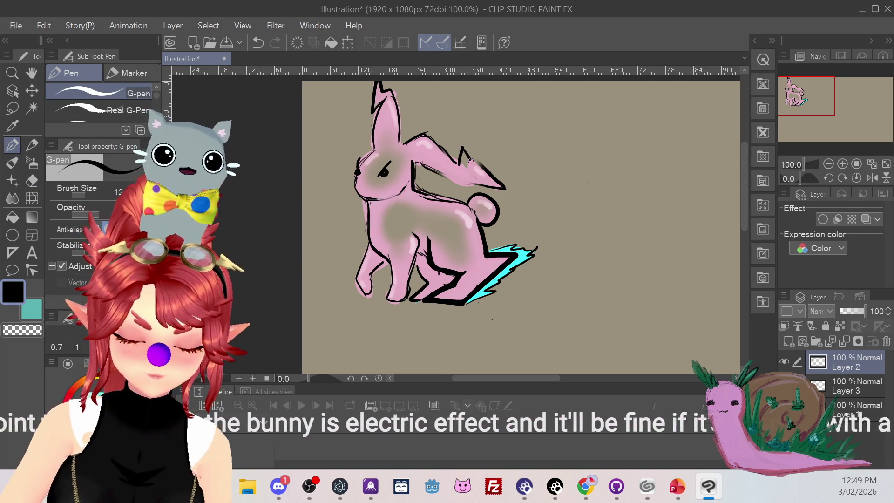
pyautogui.moveTo(464, 153); pyautogui.dragTo(490, 173)
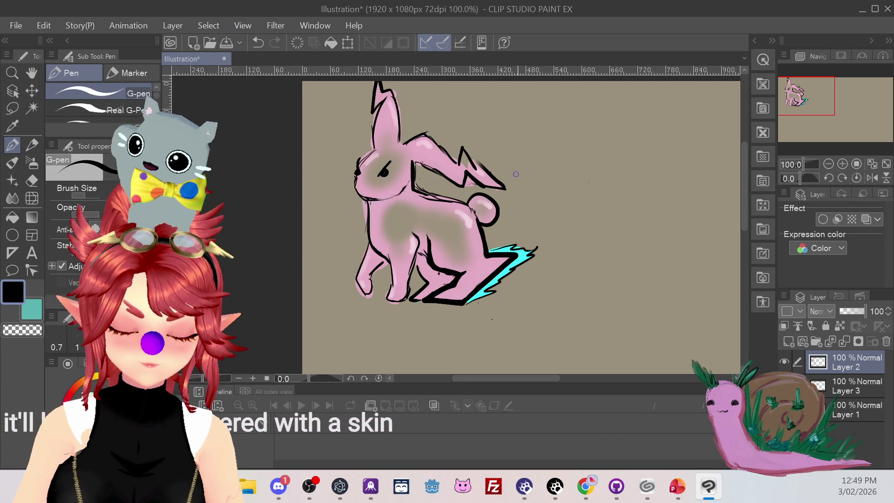
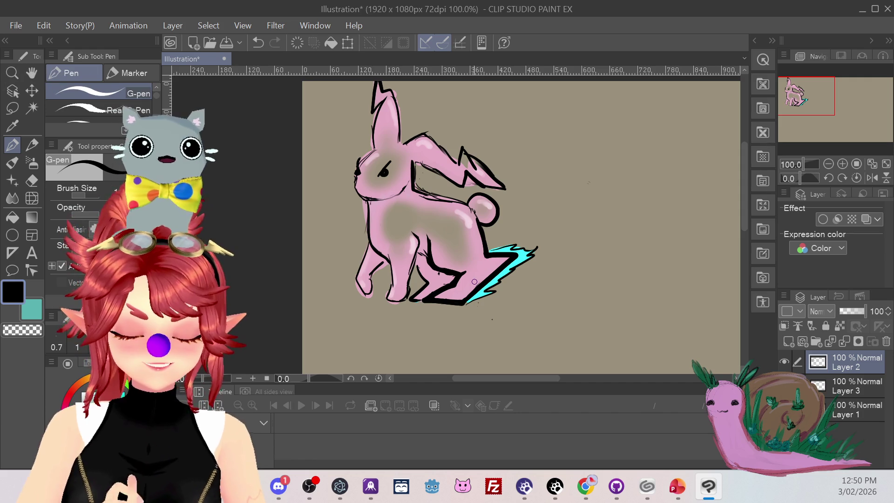
# Step: Sample the rabbit's pink as the painting colour and pick the blending brush on Layer 2
pyautogui.press('i')
pyautogui.click(443, 159)
pyautogui.click(9, 167)
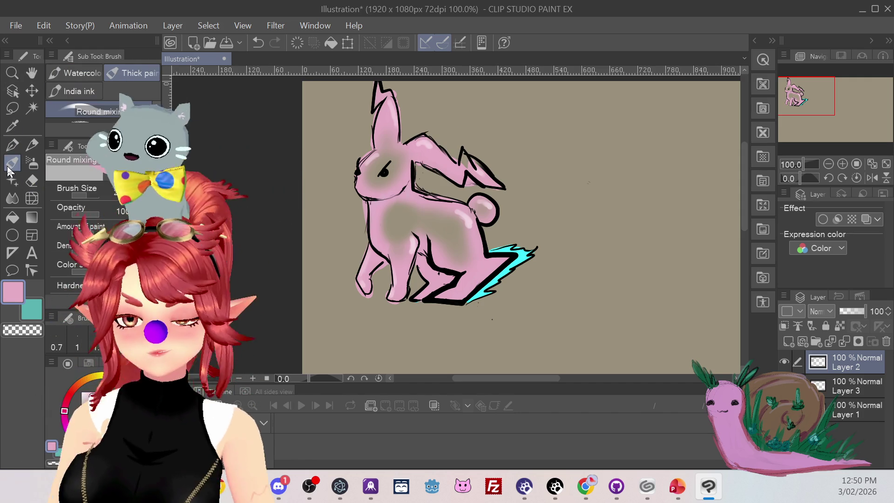
pyautogui.click(856, 392)
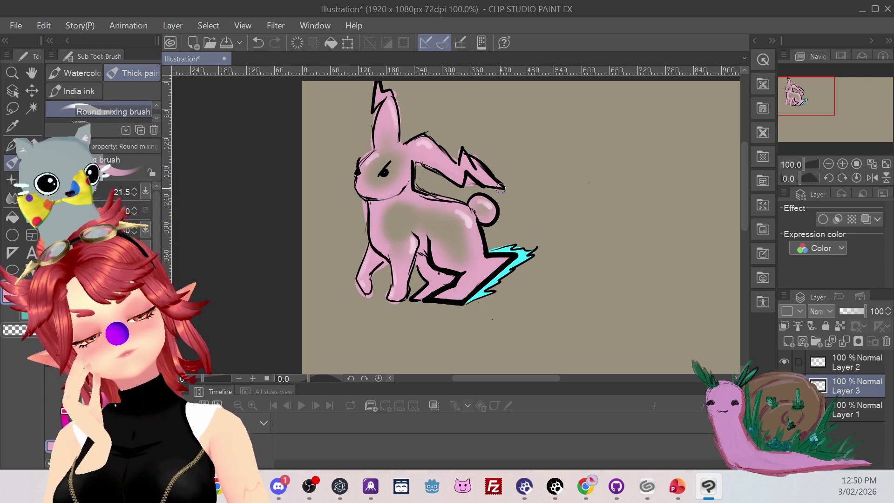
pyautogui.click(844, 367)
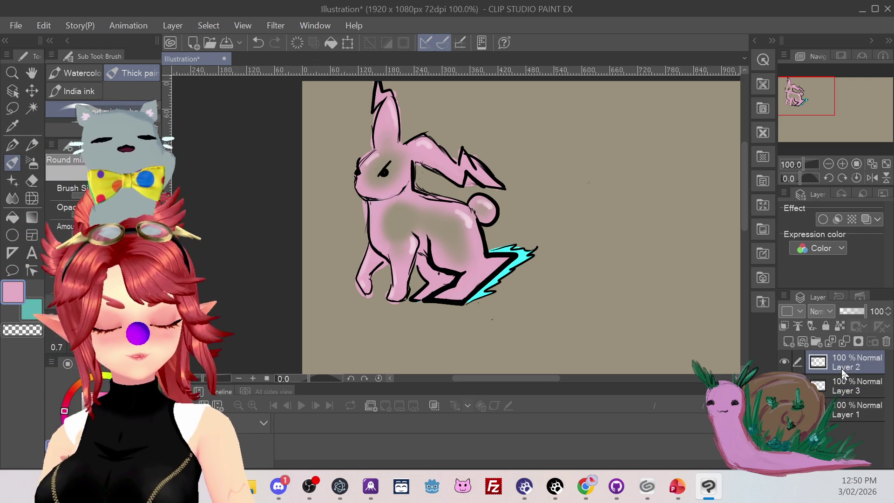
# Step: Try several dark blending-brush strokes down the rabbit's body, undoing each one
pyautogui.moveTo(393, 199); pyautogui.dragTo(431, 238)
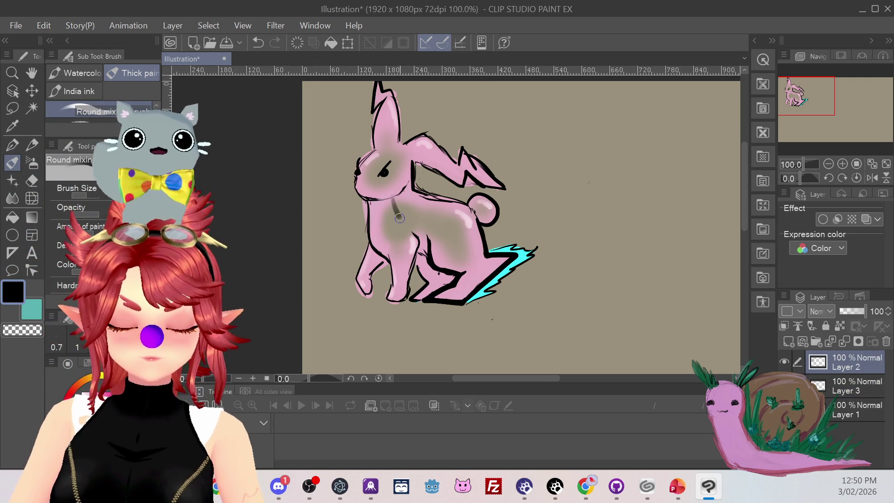
pyautogui.hotkey('ctrl', 'z')
pyautogui.moveTo(393, 199); pyautogui.dragTo(381, 244)
pyautogui.hotkey('ctrl', 'z')
pyautogui.moveTo(396, 198); pyautogui.dragTo(429, 240)
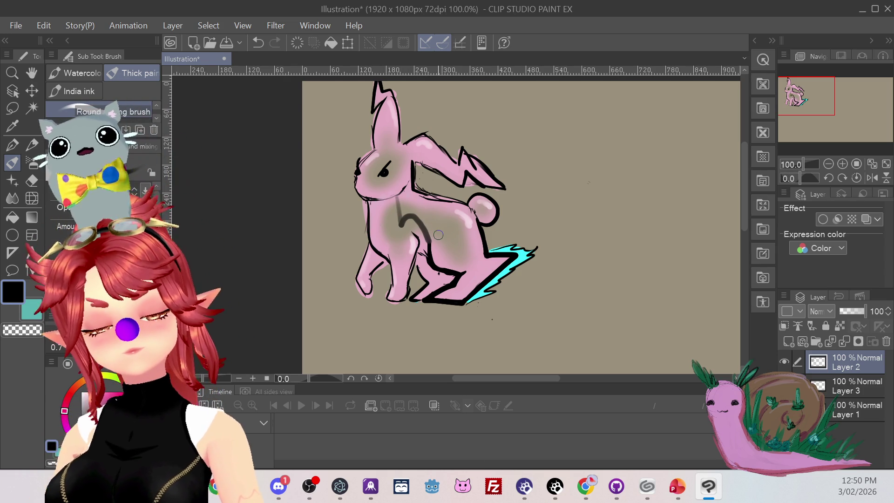
pyautogui.hotkey('ctrl', 'z')
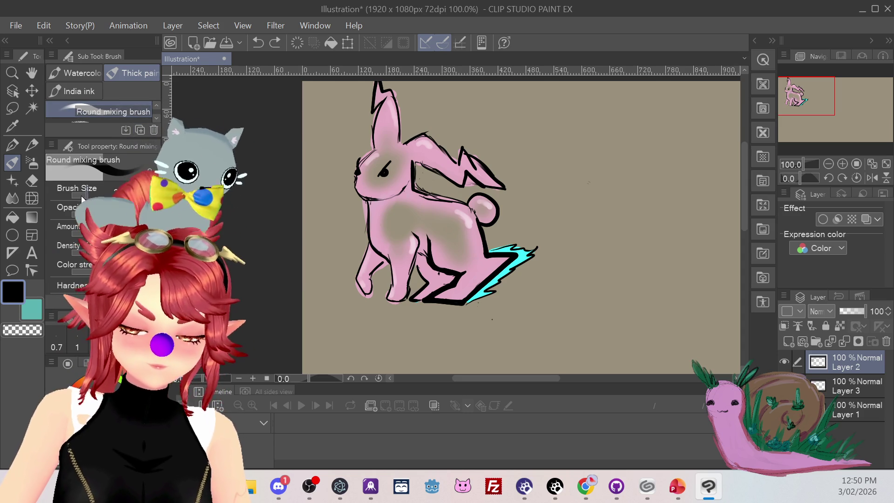
# Step: Ink a thin black G-pen line from the rabbit's neck to its chest after several retries
pyautogui.click(16, 146)
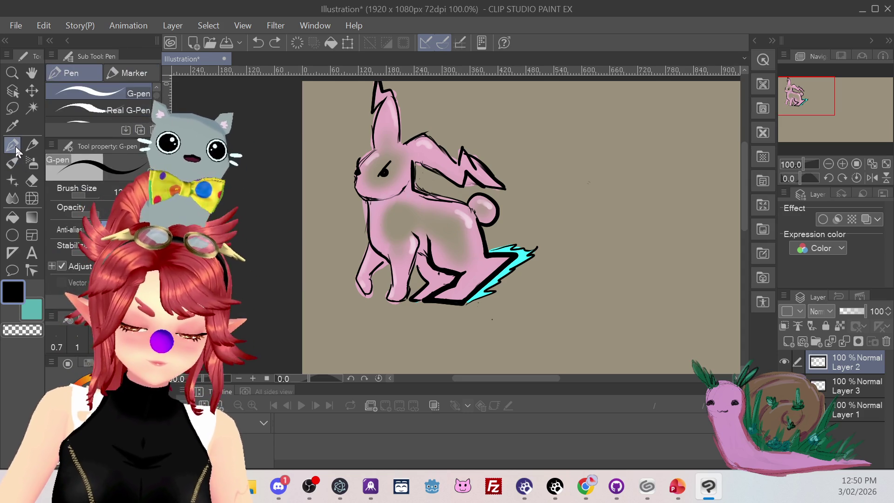
pyautogui.moveTo(397, 196); pyautogui.dragTo(418, 234)
pyautogui.hotkey('ctrl', 'z')
pyautogui.hotkey('ctrl', 'z')
pyautogui.moveTo(397, 196); pyautogui.dragTo(427, 247)
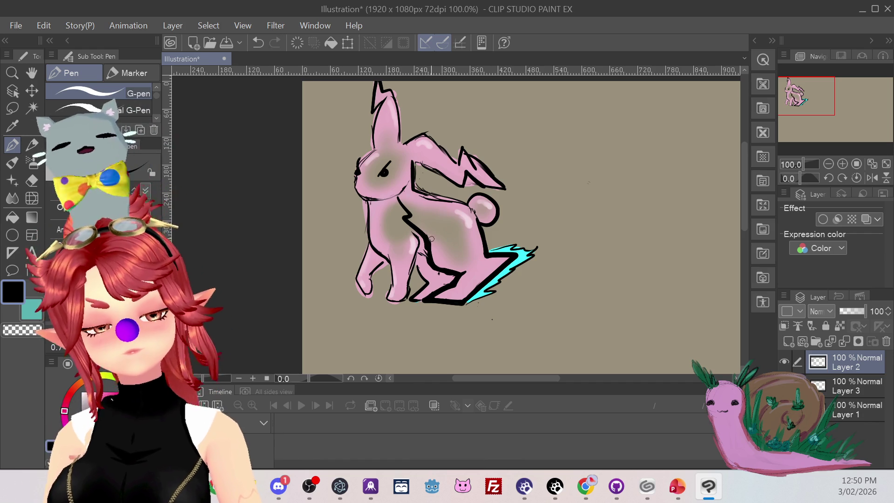
pyautogui.hotkey('ctrl', 'z')
pyautogui.moveTo(394, 197); pyautogui.dragTo(424, 240)
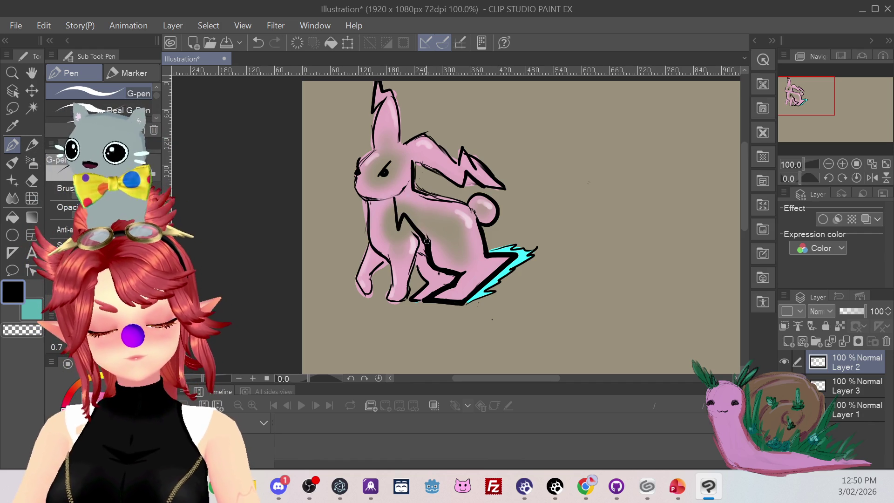
pyautogui.hotkey('ctrl', 'z')
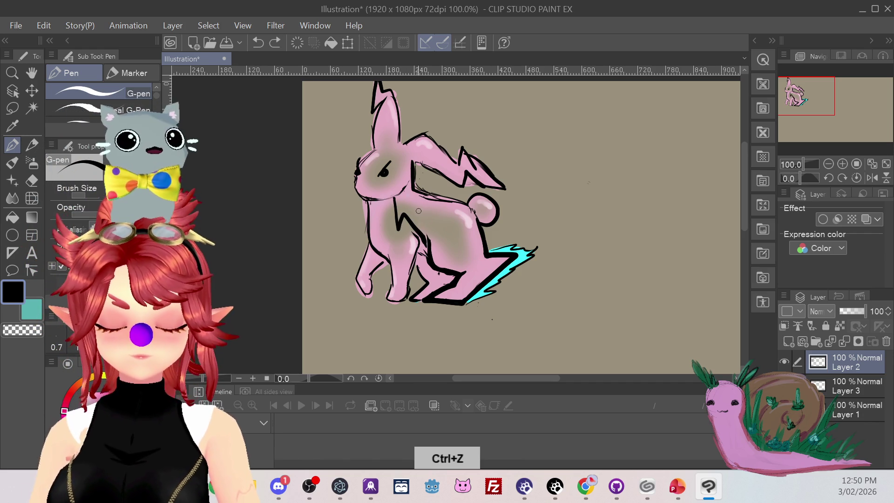
pyautogui.moveTo(397, 196); pyautogui.dragTo(419, 219)
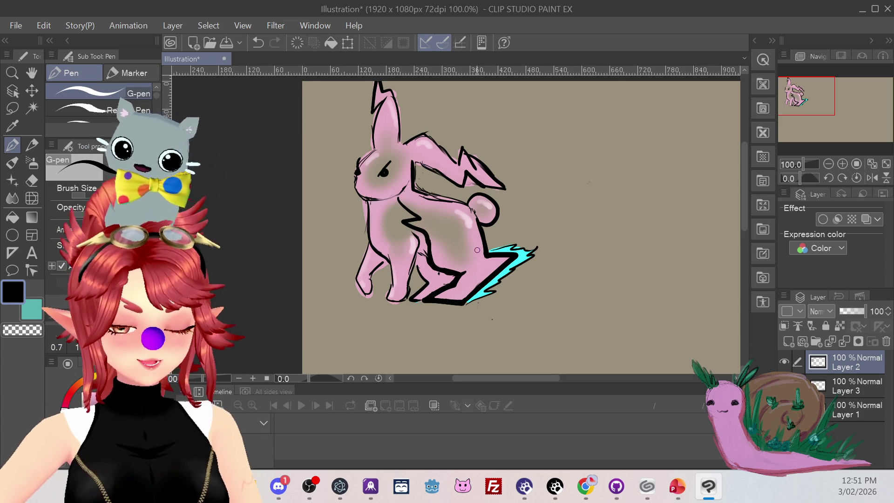
pyautogui.click(854, 391)
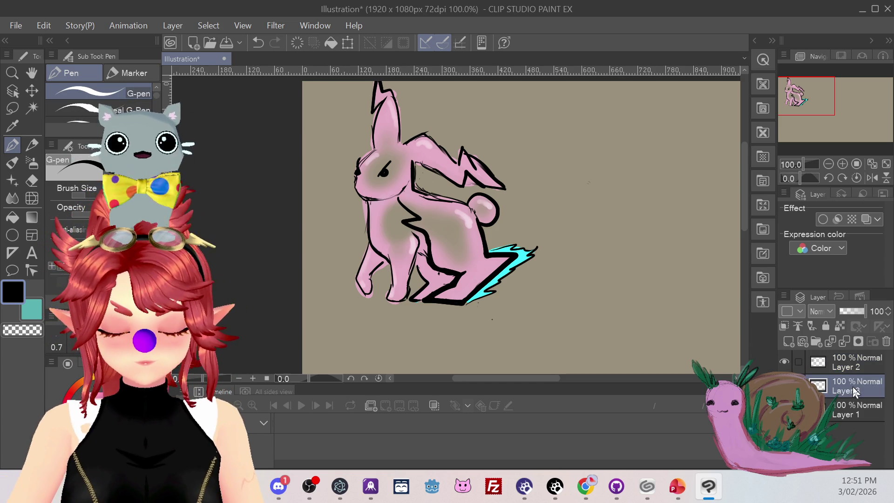
# Step: Sample the lightning's cyan with the Eyedropper for the Round mixing brush
pyautogui.click(12, 163)
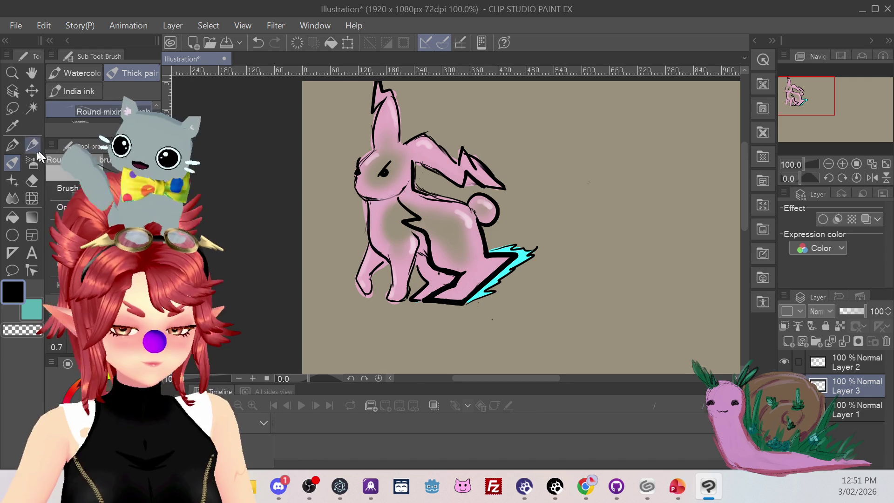
pyautogui.click(18, 121)
pyautogui.click(520, 259)
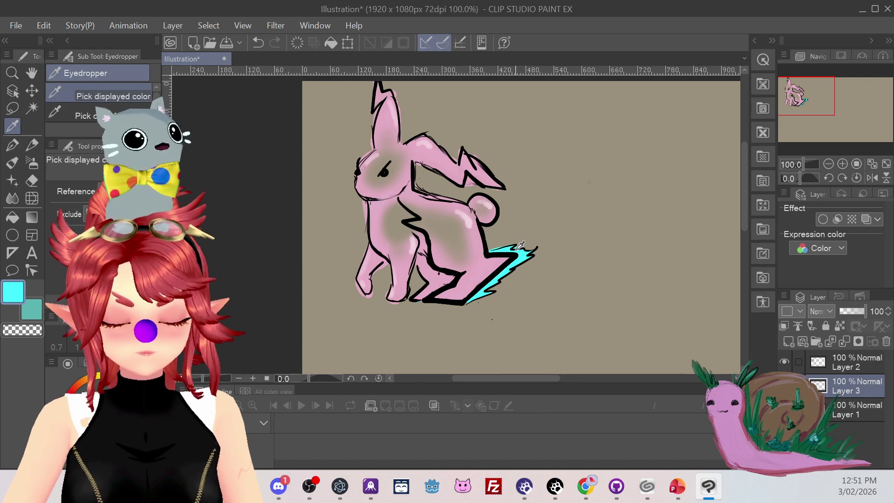
pyautogui.click(13, 163)
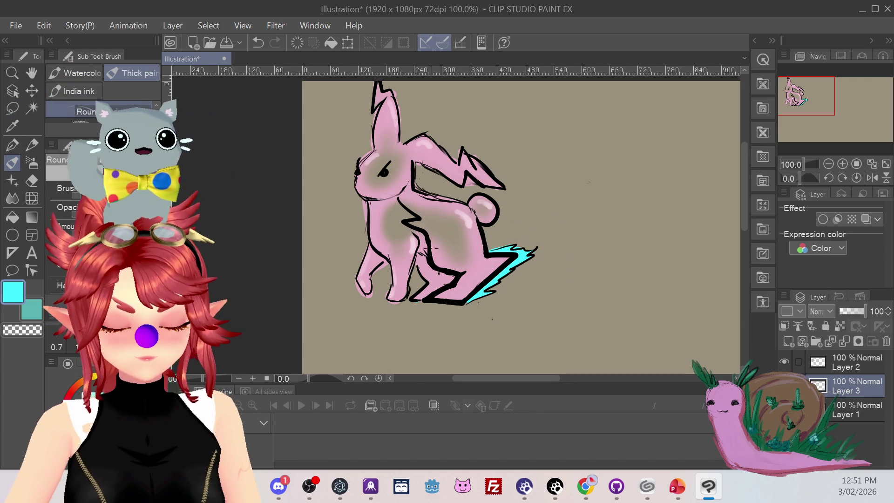
# Step: Paint trial cyan strokes along the rabbit's neck and chest outline, then undo them
pyautogui.moveTo(428, 235); pyautogui.dragTo(402, 199)
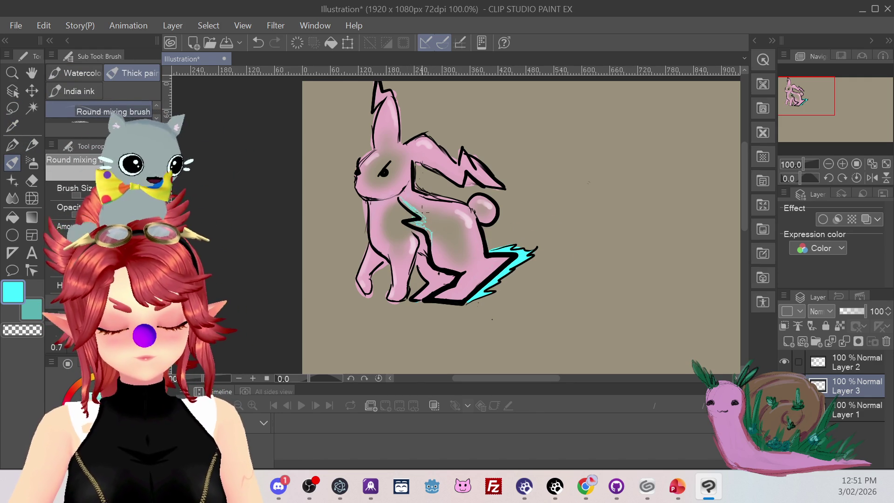
pyautogui.hotkey('ctrl', 'z')
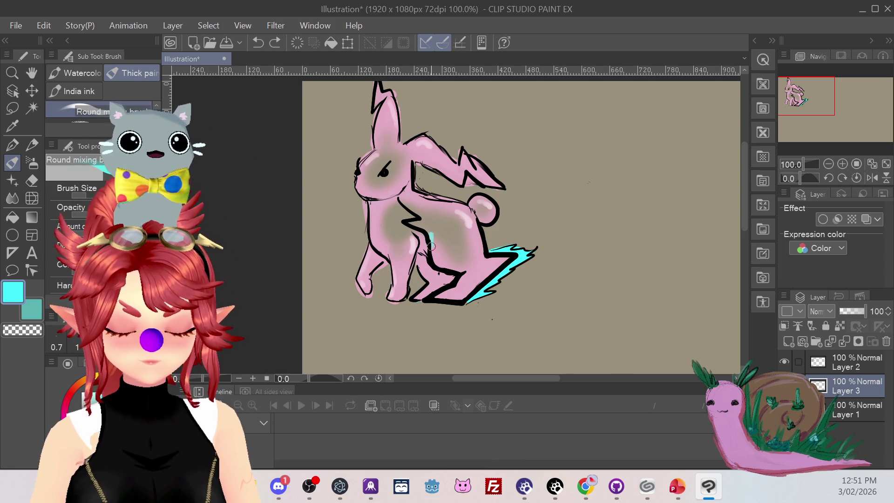
pyautogui.moveTo(432, 246); pyautogui.dragTo(414, 225)
pyautogui.moveTo(396, 196); pyautogui.dragTo(432, 236)
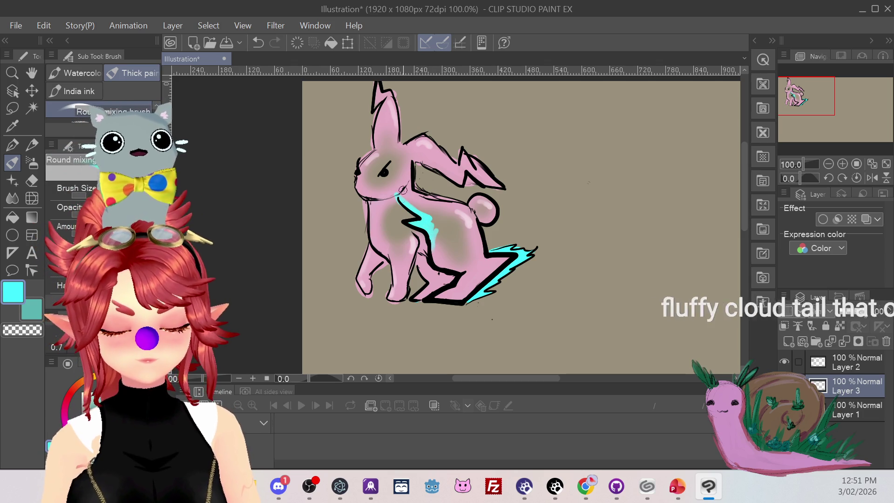
pyautogui.hotkey('ctrl', 'z')
pyautogui.hotkey('ctrl', 'z')
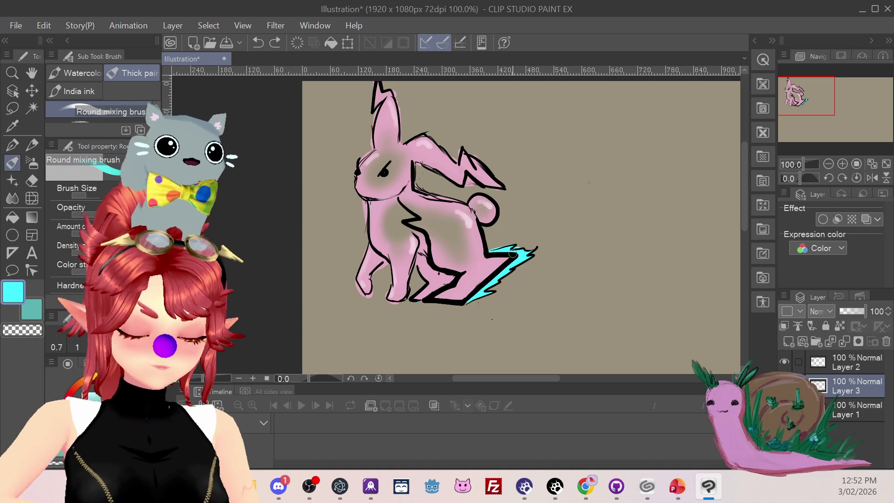
# Step: Erase the dark chest line on Layer 2 with the hard eraser
pyautogui.click(35, 177)
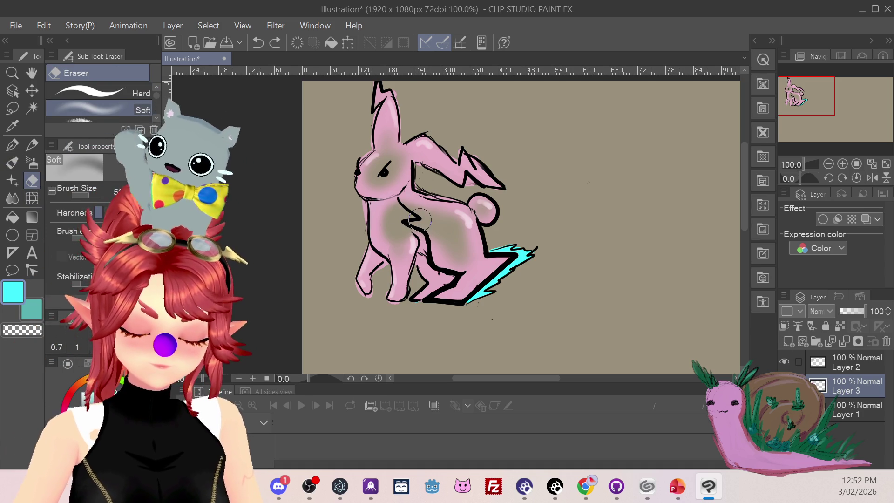
pyautogui.click(845, 361)
pyautogui.moveTo(421, 218); pyautogui.dragTo(402, 205)
pyautogui.click(100, 93)
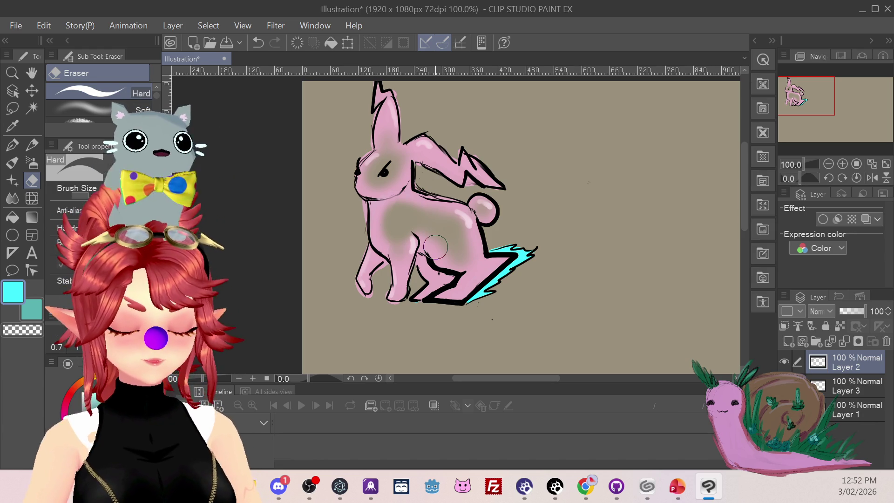
# Step: Bring up the Monster01_Chicken.png reference sketch in Photos
pyautogui.click(850, 386)
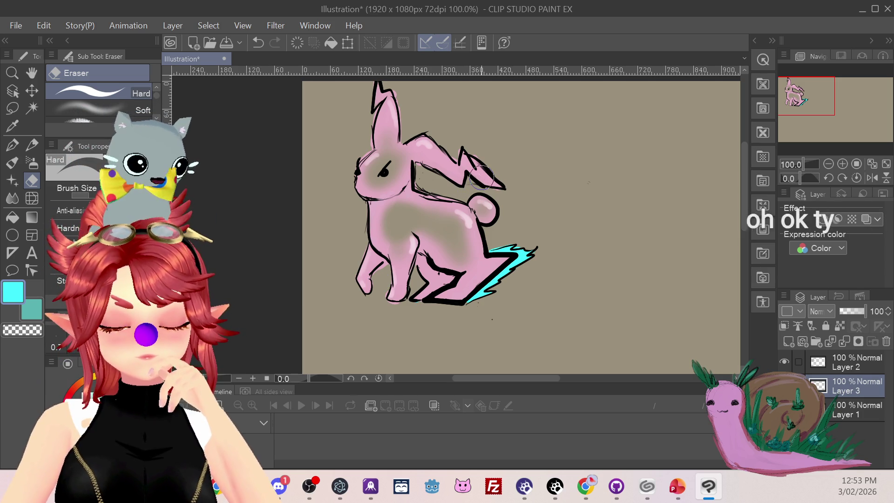
pyautogui.hotkey('alt', ']')
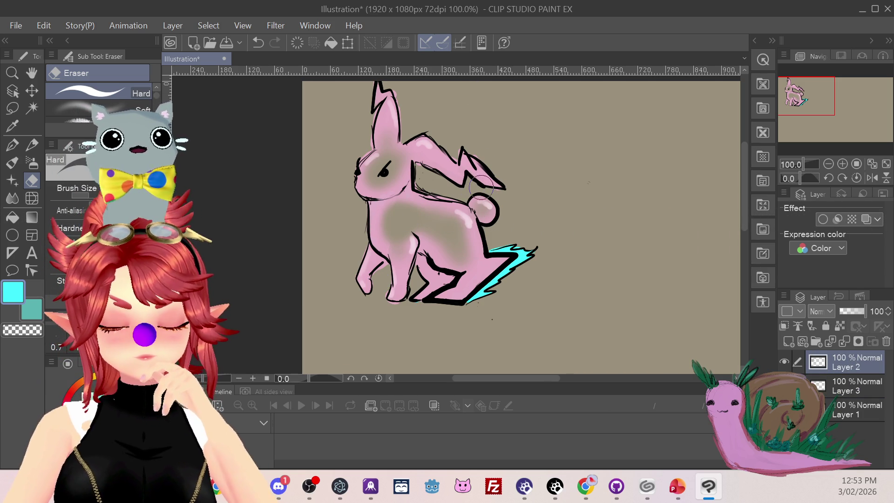
pyautogui.moveTo(526, 378); pyautogui.dragTo(554, 381)
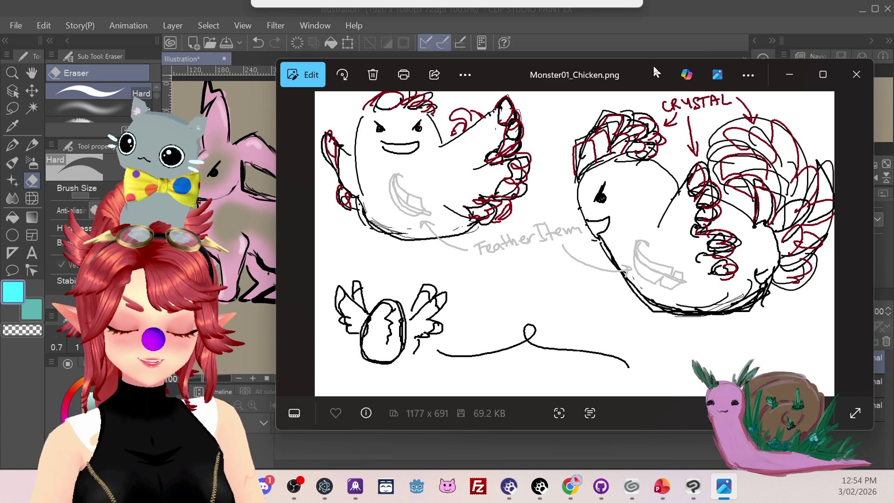
# Step: Leave the Photos chicken sketch and return to the rabbit canvas with Alt+Tab
pyautogui.hotkey('alt', 'Tab')
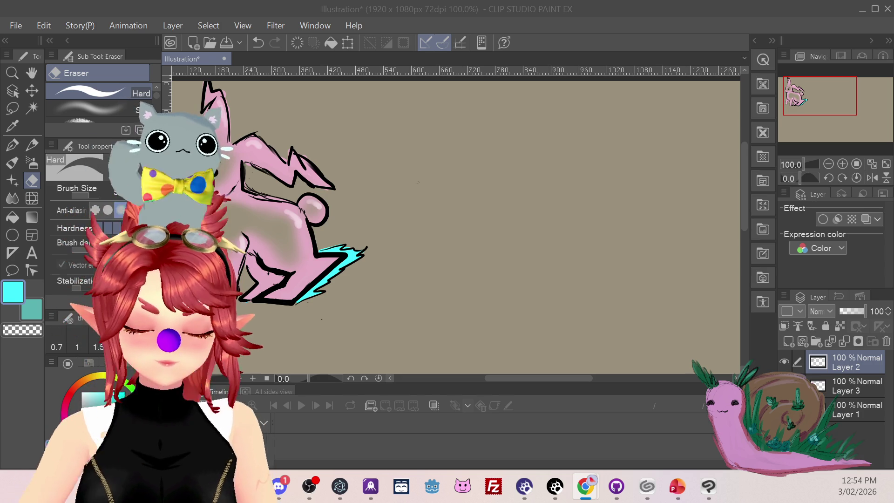
# Step: Select the Round mixing brush and Layer 3 for cyan painting
pyautogui.moveTo(570, 379); pyautogui.dragTo(519, 389)
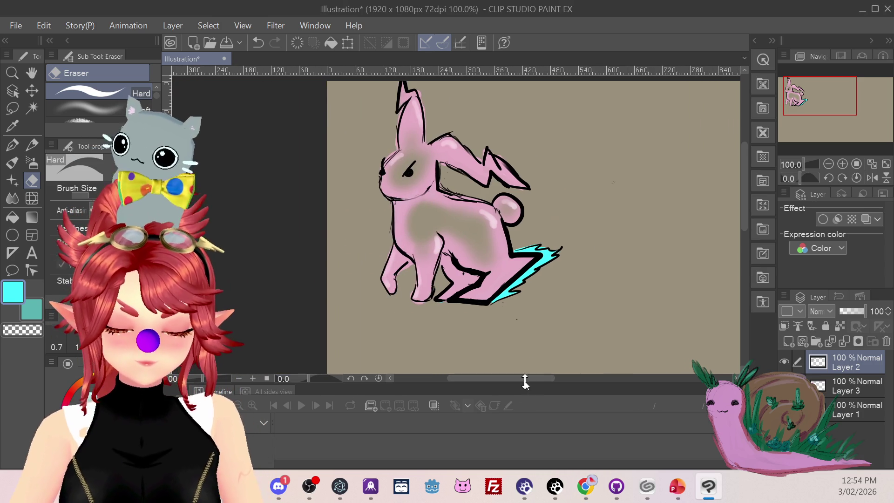
pyautogui.moveTo(745, 221); pyautogui.dragTo(745, 209)
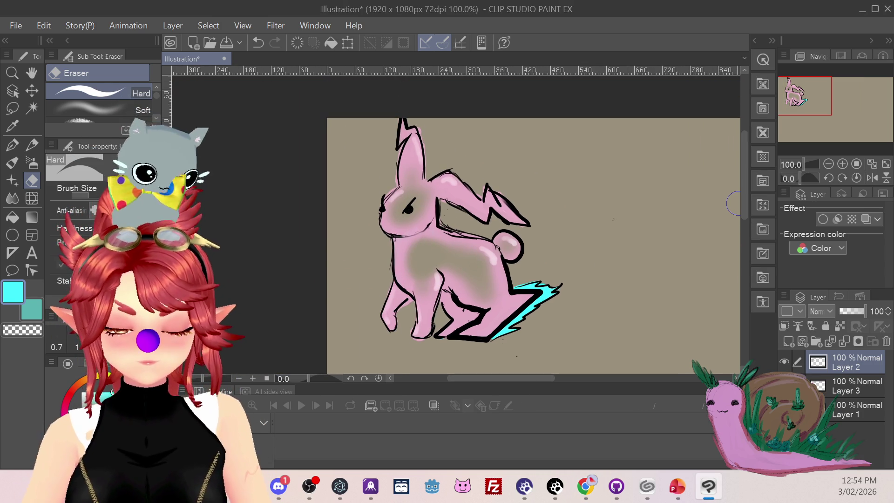
pyautogui.click(13, 145)
pyautogui.click(14, 162)
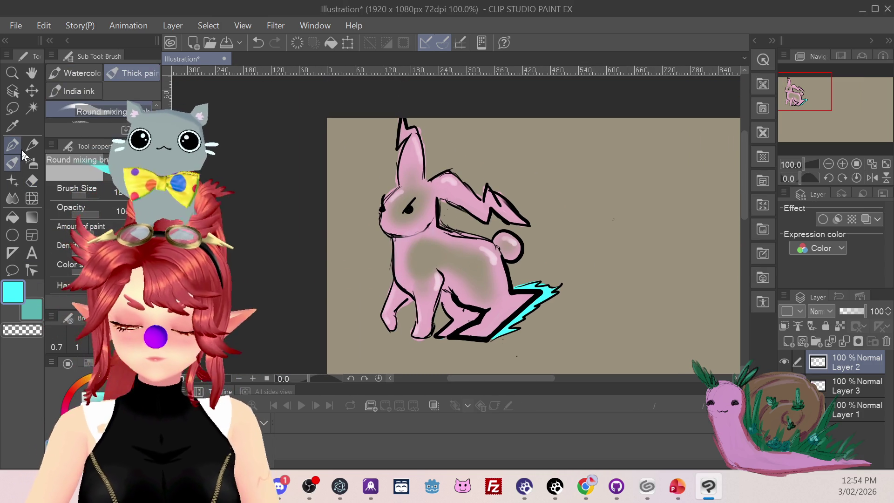
pyautogui.click(858, 385)
# Step: Try cyan zigzags across the bunny's chest and a long back streak, undoing them
pyautogui.moveTo(440, 217)
pyautogui.mouseDown()
pyautogui.moveTo(415, 263)
pyautogui.moveTo(383, 254)
pyautogui.moveTo(374, 214)
pyautogui.mouseUp()
pyautogui.hotkey('ctrl', 'z')
pyautogui.moveTo(457, 216)
pyautogui.mouseDown()
pyautogui.moveTo(404, 266)
pyautogui.moveTo(361, 230)
pyautogui.moveTo(369, 213)
pyautogui.mouseUp()
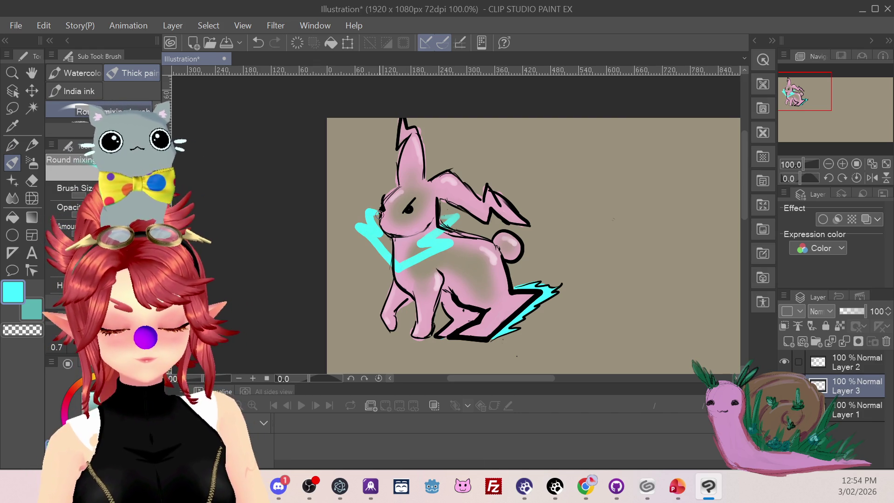
pyautogui.moveTo(443, 216)
pyautogui.mouseDown()
pyautogui.moveTo(449, 242)
pyautogui.moveTo(397, 271)
pyautogui.mouseUp()
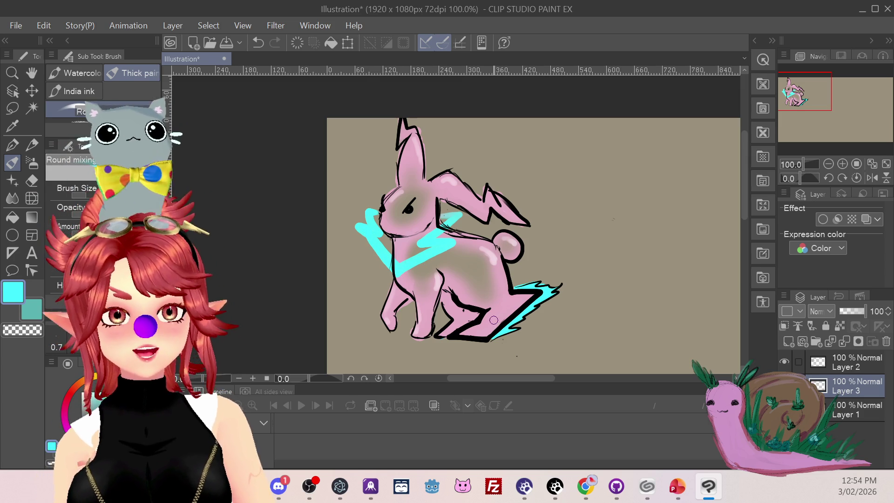
pyautogui.hotkey('ctrl', 'z')
pyautogui.hotkey('ctrl', 'z')
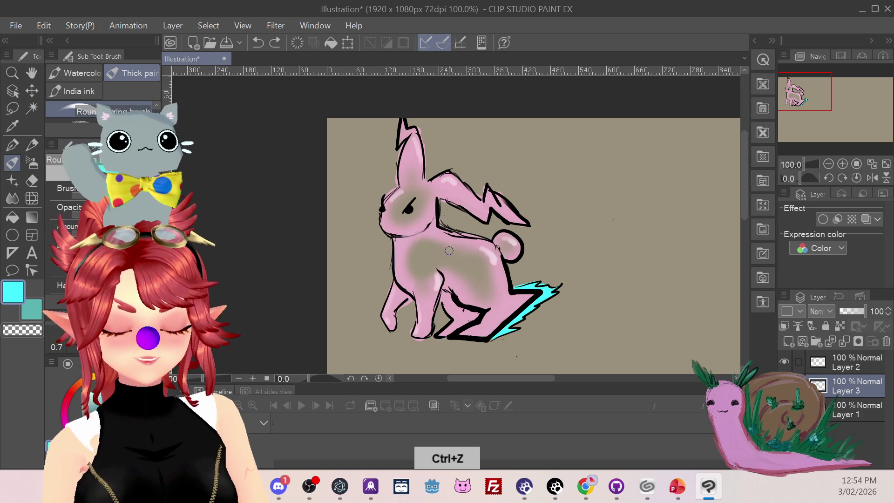
pyautogui.moveTo(383, 237)
pyautogui.mouseDown()
pyautogui.moveTo(438, 227)
pyautogui.moveTo(383, 245)
pyautogui.moveTo(407, 247)
pyautogui.mouseUp()
pyautogui.hotkey('ctrl', 'z')
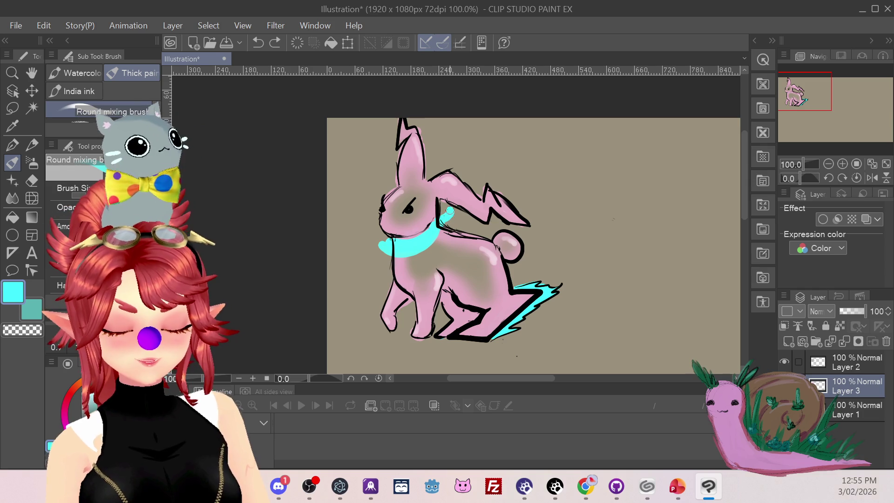
pyautogui.moveTo(448, 223)
pyautogui.mouseDown()
pyautogui.moveTo(490, 213)
pyautogui.moveTo(575, 240)
pyautogui.mouseUp()
pyautogui.hotkey('ctrl', 'z')
pyautogui.hotkey('ctrl', 'z')
# Step: Paint a cyan collar on the bunny's neck and a wavy cyan bolt left of its face
pyautogui.moveTo(442, 219)
pyautogui.mouseDown()
pyautogui.moveTo(391, 244)
pyautogui.moveTo(498, 221)
pyautogui.moveTo(550, 230)
pyautogui.mouseUp()
pyautogui.moveTo(360, 207); pyautogui.dragTo(301, 239)
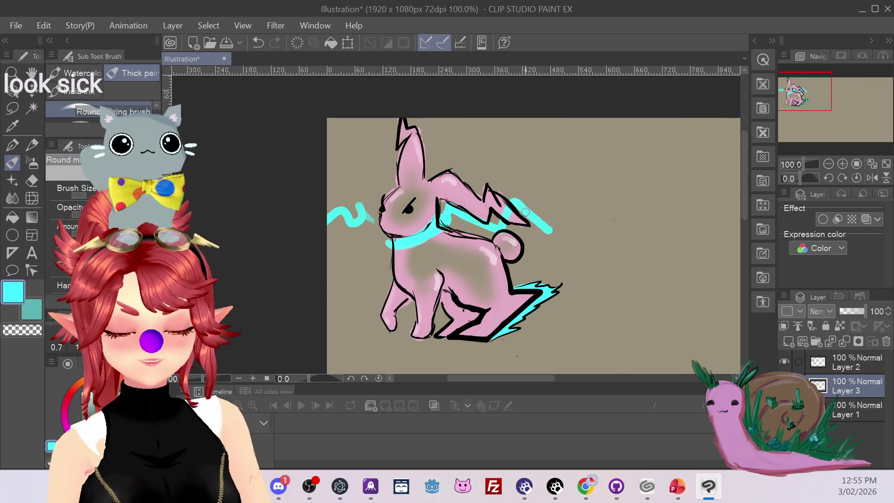
pyautogui.moveTo(386, 243)
pyautogui.mouseDown()
pyautogui.moveTo(402, 252)
pyautogui.moveTo(395, 258)
pyautogui.moveTo(380, 237)
pyautogui.mouseUp()
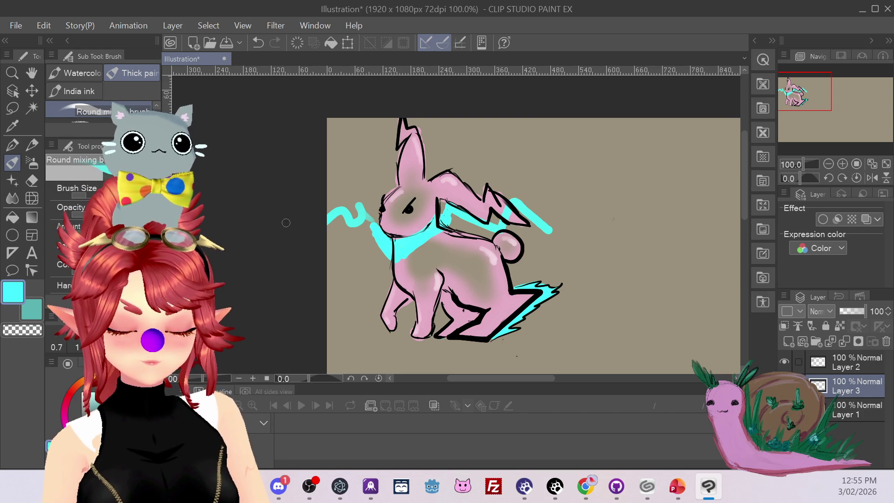
# Step: Erase stray cyan near the collar and thicken the bolt and back streak
pyautogui.press('e')
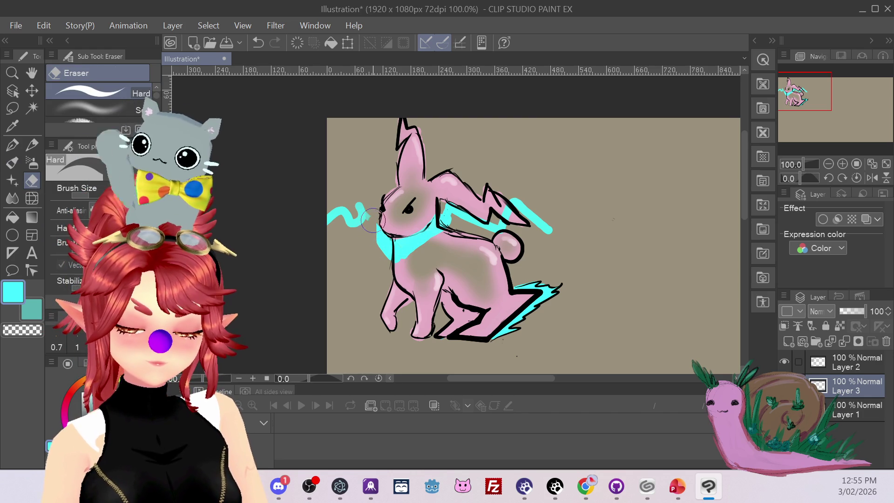
pyautogui.moveTo(371, 226)
pyautogui.mouseDown()
pyautogui.moveTo(381, 236)
pyautogui.moveTo(356, 205)
pyautogui.moveTo(363, 223)
pyautogui.mouseUp()
pyautogui.press('b')
pyautogui.moveTo(542, 212); pyautogui.dragTo(563, 234)
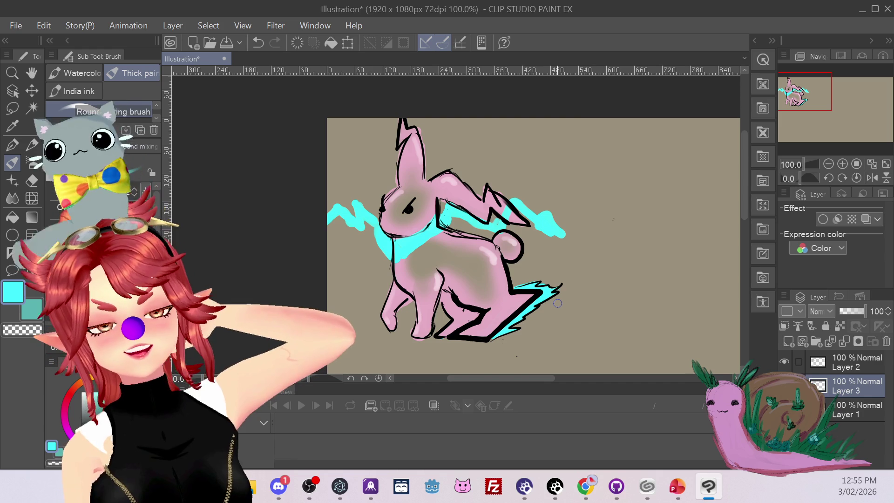
# Step: Zoom the Navigator out to 66.7% to leave open canvas beside the bunny, on Layer 2
pyautogui.moveTo(814, 84); pyautogui.dragTo(828, 93)
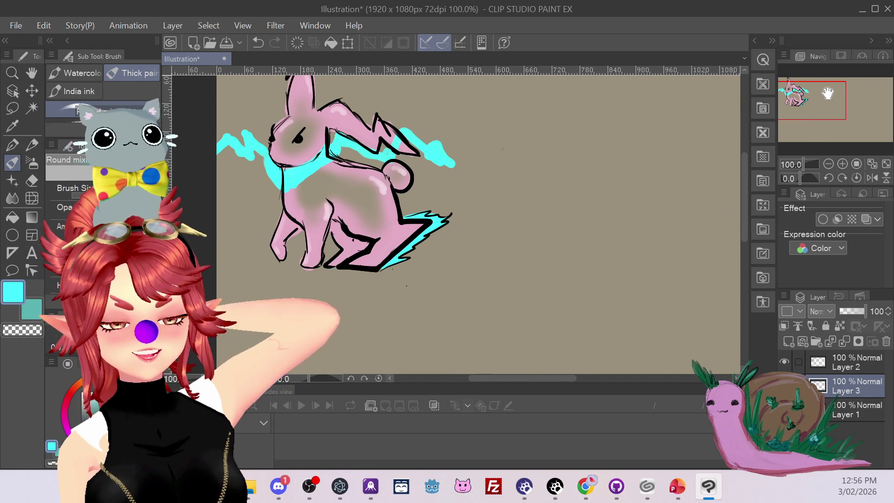
pyautogui.moveTo(827, 93)
pyautogui.mouseDown()
pyautogui.moveTo(839, 91)
pyautogui.moveTo(833, 112)
pyautogui.moveTo(848, 116)
pyautogui.mouseUp()
pyautogui.click(828, 164)
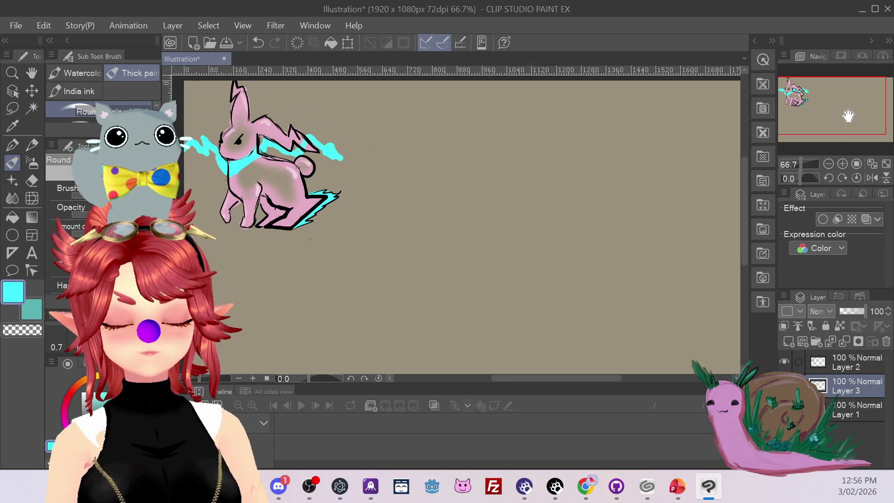
pyautogui.click(840, 362)
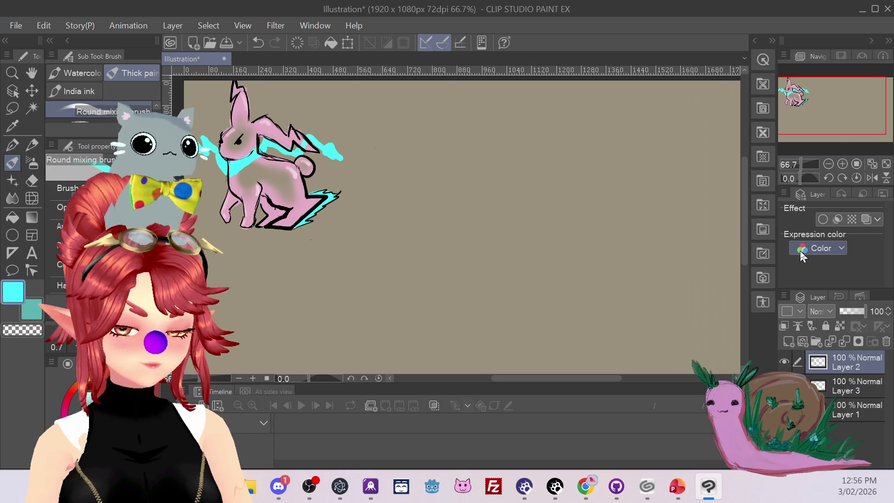
pyautogui.press('p')
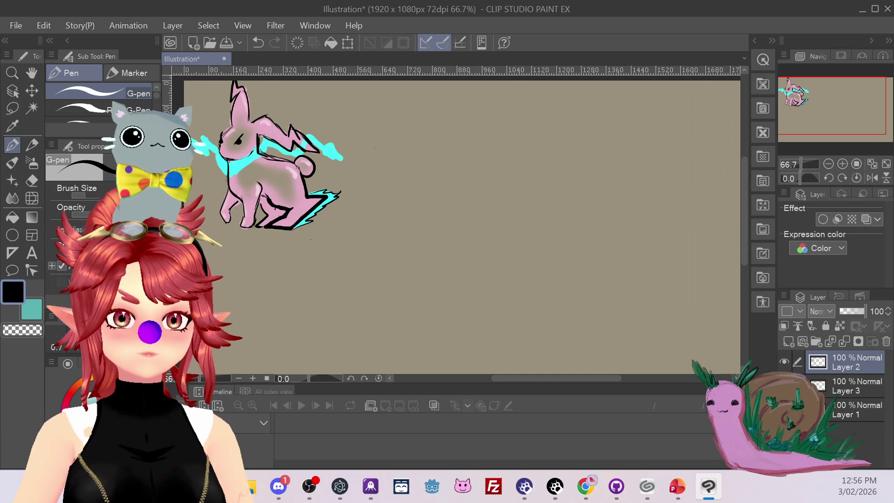
pyautogui.hotkey('alt', 'Tab')
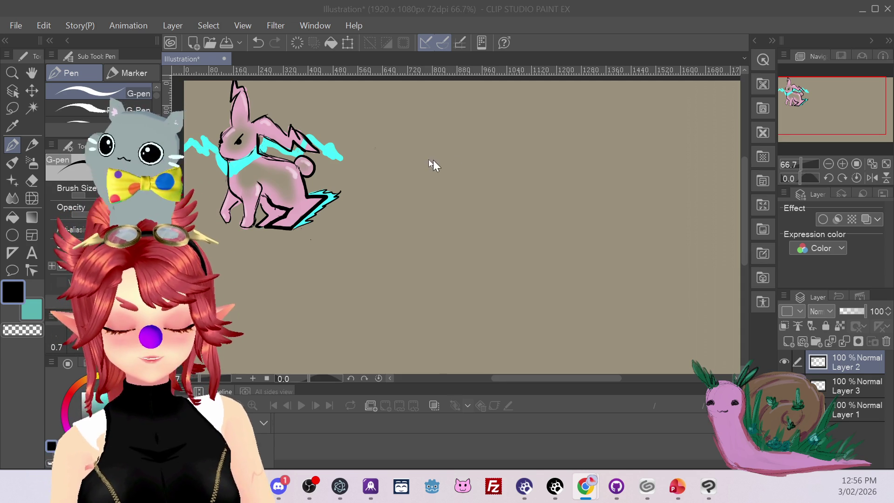
# Step: Sketch the bird's curved body sides in empty canvas, redrawing the right side several times
pyautogui.moveTo(841, 121); pyautogui.dragTo(844, 112)
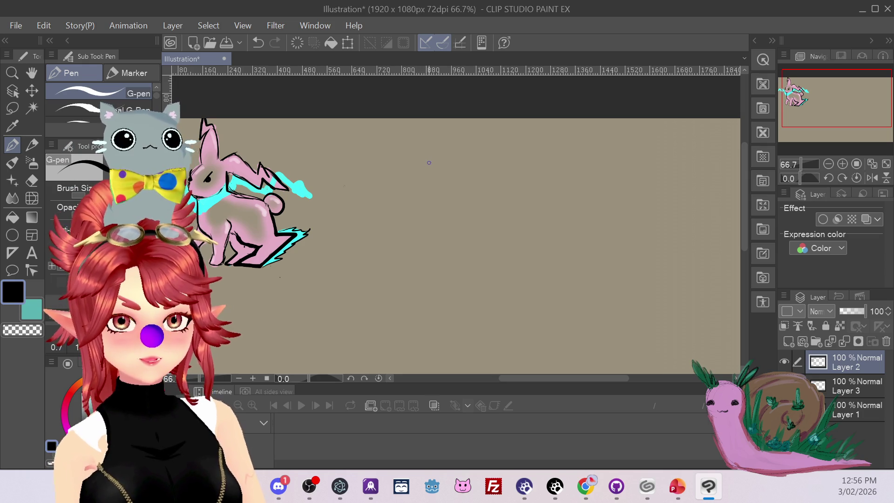
pyautogui.moveTo(416, 179); pyautogui.dragTo(430, 269)
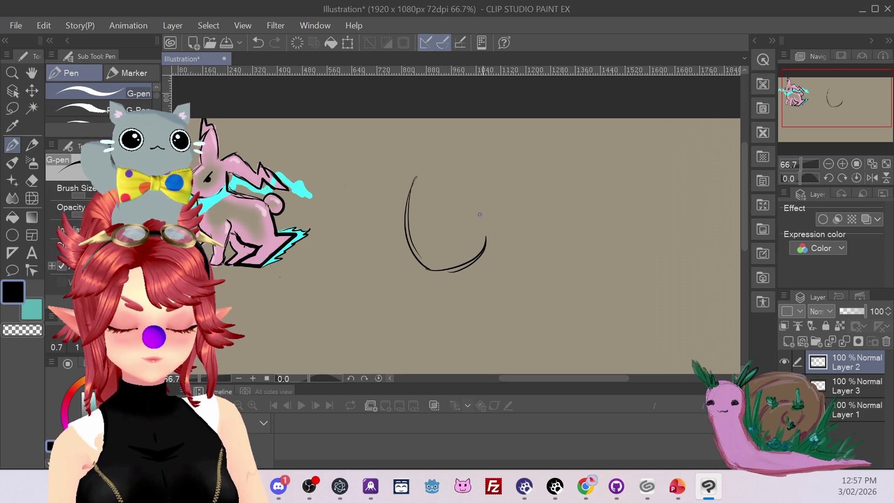
pyautogui.moveTo(452, 172)
pyautogui.mouseDown()
pyautogui.moveTo(500, 223)
pyautogui.moveTo(493, 236)
pyautogui.mouseUp()
pyautogui.hotkey('ctrl', 'z')
pyautogui.hotkey('ctrl', 'z')
pyautogui.moveTo(456, 170); pyautogui.dragTo(468, 210)
pyautogui.hotkey('ctrl', 'z')
pyautogui.moveTo(451, 156)
pyautogui.mouseDown()
pyautogui.moveTo(512, 245)
pyautogui.moveTo(487, 183)
pyautogui.mouseUp()
pyautogui.hotkey('ctrl', 'z')
pyautogui.moveTo(456, 150)
pyautogui.mouseDown()
pyautogui.moveTo(510, 249)
pyautogui.moveTo(512, 209)
pyautogui.moveTo(484, 167)
pyautogui.mouseUp()
pyautogui.hotkey('ctrl', 'z')
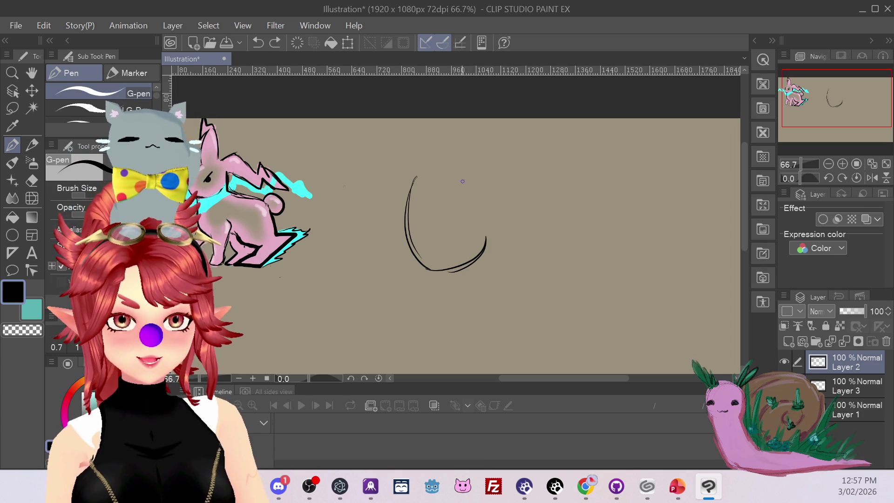
# Step: Draw a wing curving down the right, the left body line and the left foot
pyautogui.moveTo(478, 168)
pyautogui.mouseDown()
pyautogui.moveTo(515, 237)
pyautogui.moveTo(483, 226)
pyautogui.moveTo(462, 192)
pyautogui.moveTo(459, 172)
pyautogui.moveTo(479, 224)
pyautogui.moveTo(512, 254)
pyautogui.mouseUp()
pyautogui.hotkey('ctrl', 'z')
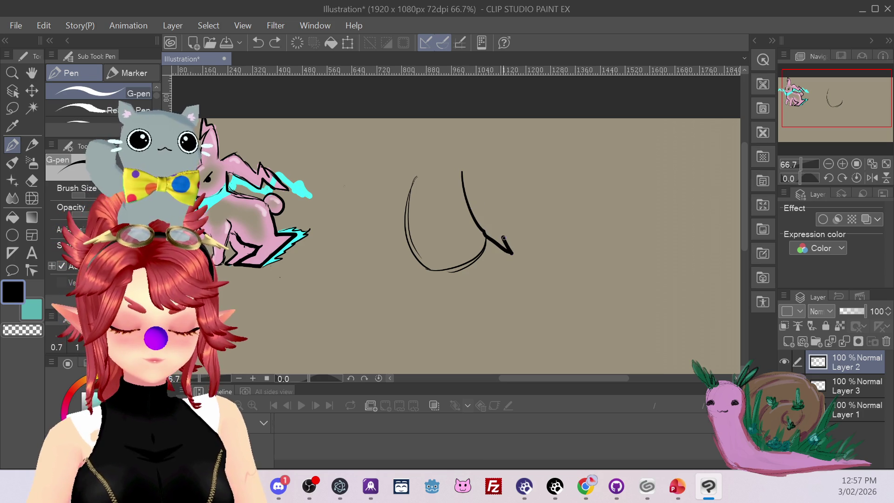
pyautogui.hotkey('ctrl', 'z')
pyautogui.moveTo(460, 165)
pyautogui.mouseDown()
pyautogui.moveTo(522, 243)
pyautogui.moveTo(514, 231)
pyautogui.mouseUp()
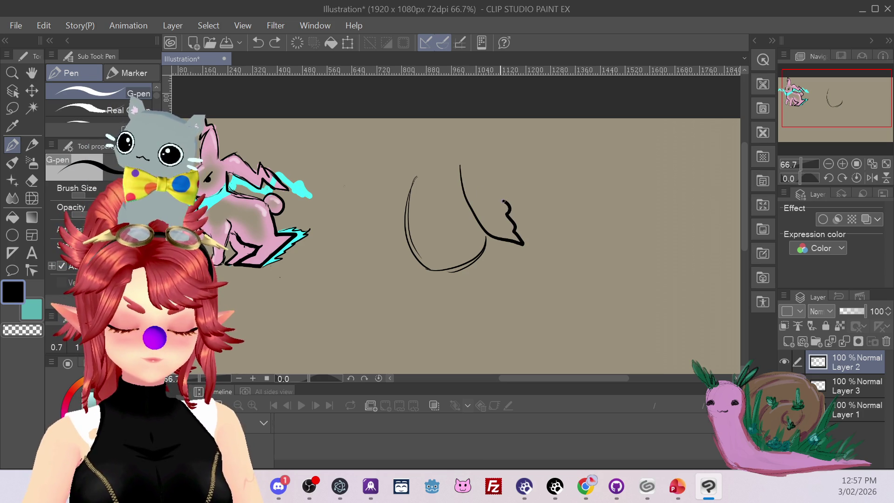
pyautogui.moveTo(483, 183); pyautogui.dragTo(473, 171)
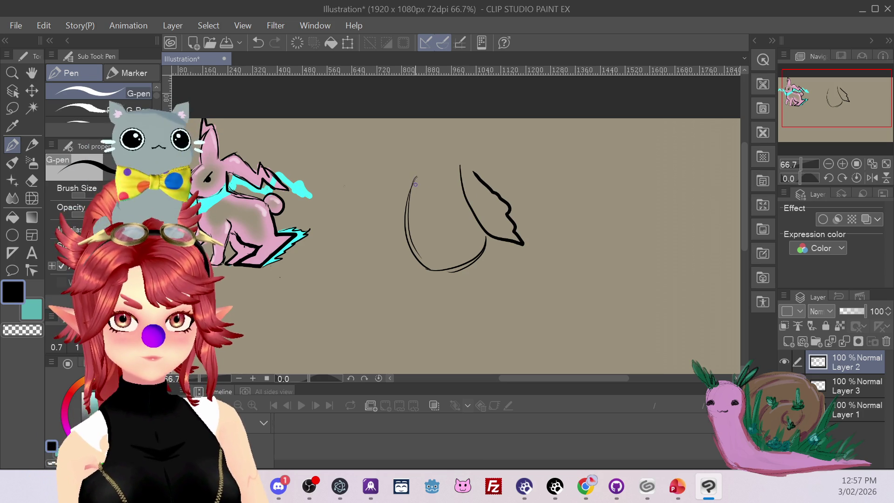
pyautogui.moveTo(408, 173); pyautogui.dragTo(394, 247)
pyautogui.hotkey('ctrl', 'z')
pyautogui.moveTo(408, 170)
pyautogui.mouseDown()
pyautogui.moveTo(412, 251)
pyautogui.moveTo(466, 266)
pyautogui.mouseUp()
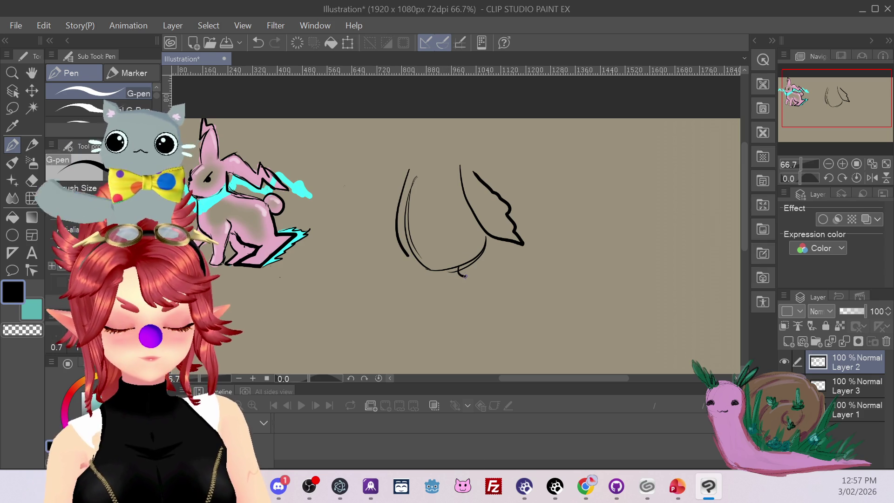
pyautogui.hotkey('ctrl', 'z')
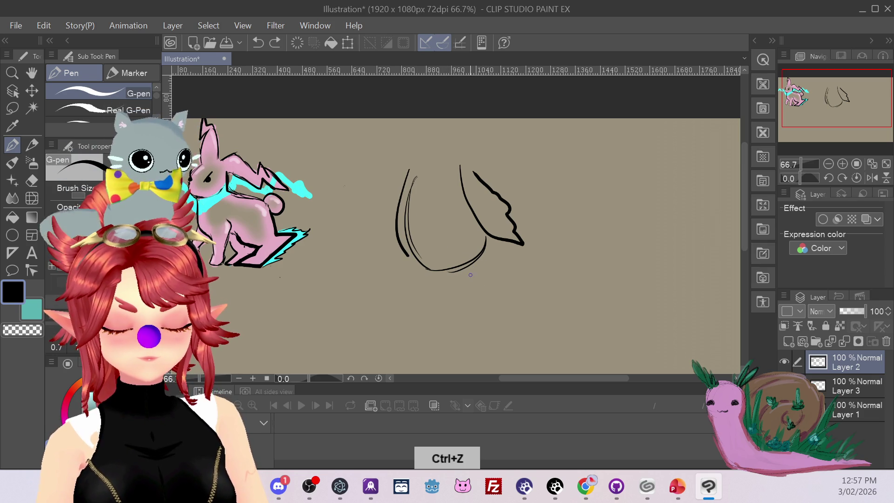
pyautogui.moveTo(462, 276); pyautogui.dragTo(475, 266)
pyautogui.hotkey('ctrl', 'z')
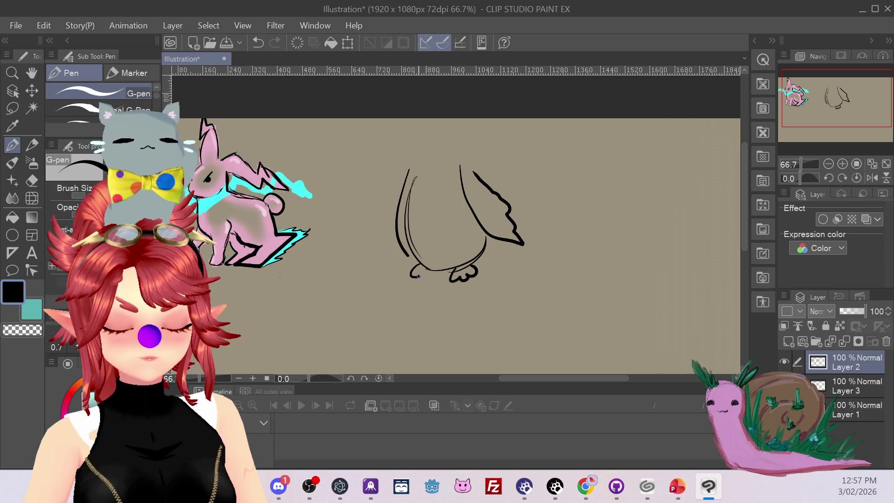
pyautogui.moveTo(419, 276); pyautogui.dragTo(437, 272)
# Step: Draw a head arc, grumpy brow and beak, then undo the head, beak and eye strokes
pyautogui.moveTo(822, 106); pyautogui.dragTo(817, 103)
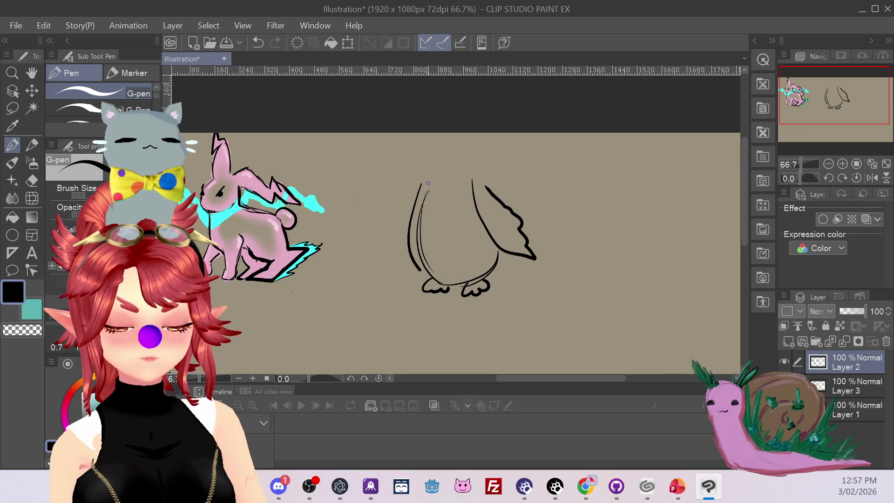
pyautogui.moveTo(425, 179); pyautogui.dragTo(500, 160)
pyautogui.hotkey('ctrl', 'z')
pyautogui.moveTo(427, 178)
pyautogui.mouseDown()
pyautogui.moveTo(426, 170)
pyautogui.moveTo(485, 177)
pyautogui.mouseUp()
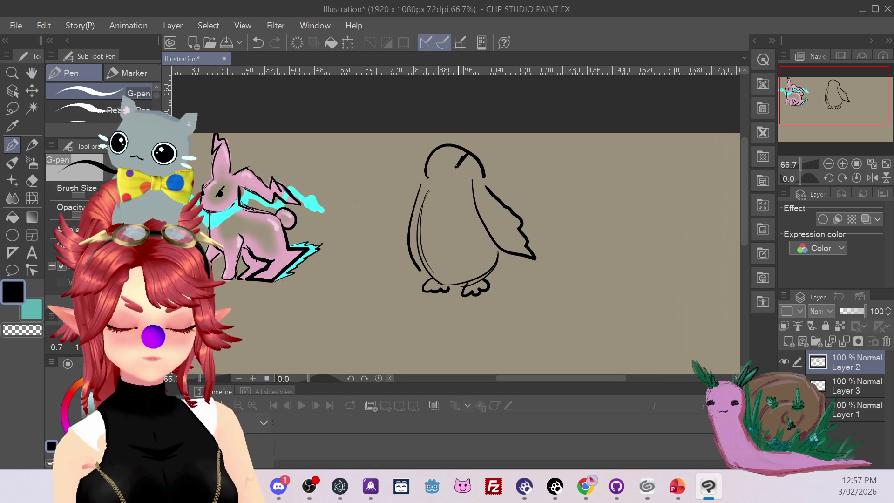
pyautogui.moveTo(429, 159); pyautogui.dragTo(438, 171)
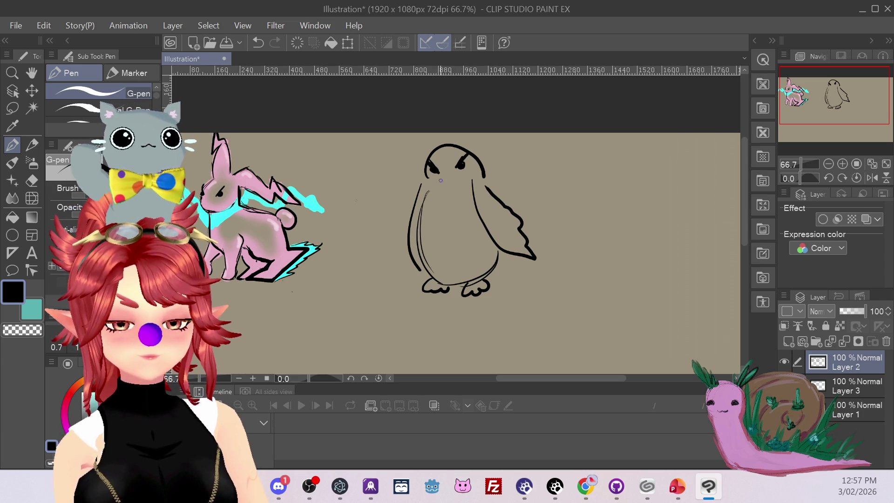
pyautogui.moveTo(437, 171); pyautogui.dragTo(454, 189)
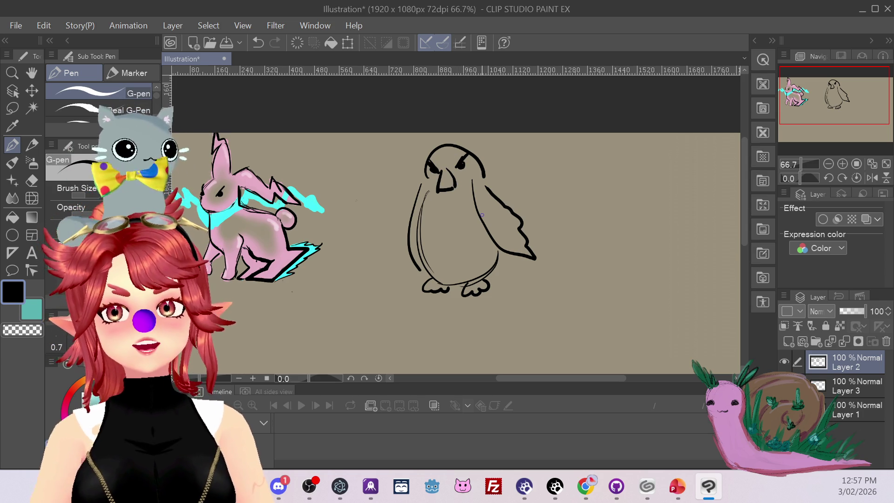
pyautogui.hotkey('ctrl', 'z')
pyautogui.hotkey('ctrl', 'z')
pyautogui.hotkey('ctrl', 'z')
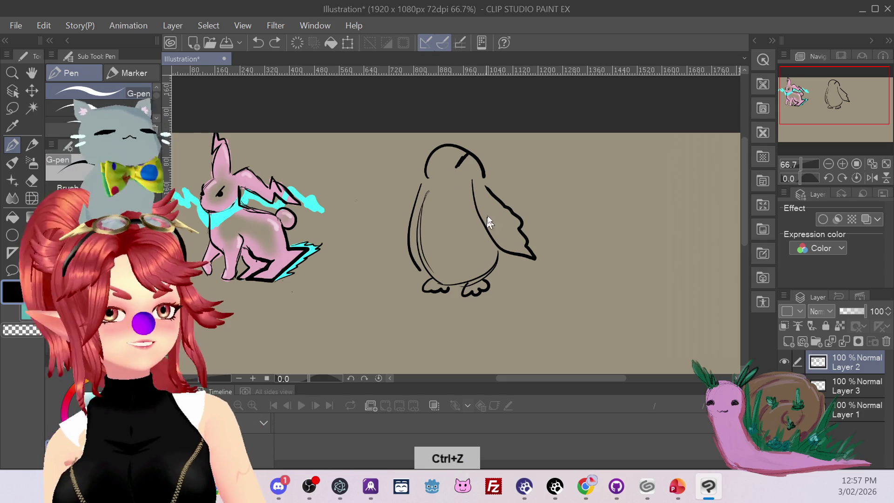
pyautogui.hotkey('ctrl', 'z')
pyautogui.hotkey('ctrl', 'z')
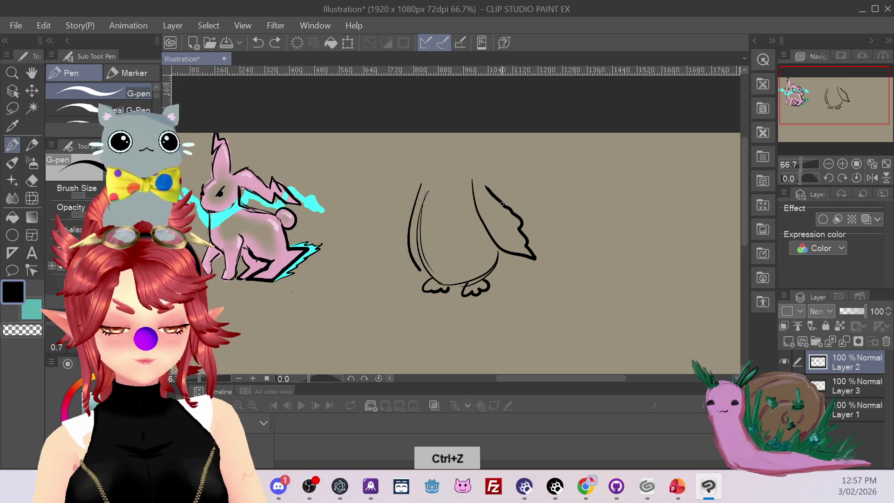
pyautogui.click(12, 108)
# Step: Lasso the headless bird, move it slightly lower with Scale/Rotate, and deselect
pyautogui.moveTo(484, 152)
pyautogui.mouseDown()
pyautogui.moveTo(569, 259)
pyautogui.moveTo(530, 182)
pyautogui.mouseUp()
pyautogui.click(519, 346)
pyautogui.moveTo(479, 242); pyautogui.dragTo(484, 284)
pyautogui.click(449, 365)
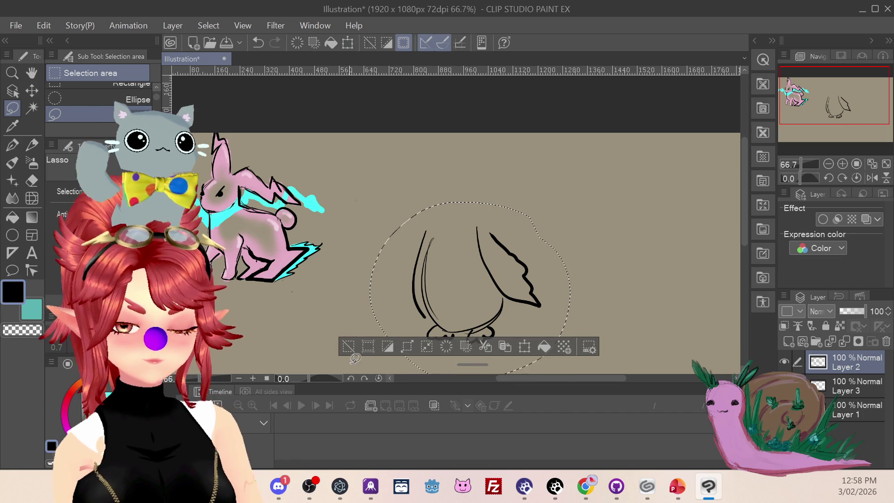
pyautogui.click(344, 340)
# Step: Sketch trial G-pen strokes for the new head's left edge and arc
pyautogui.click(12, 147)
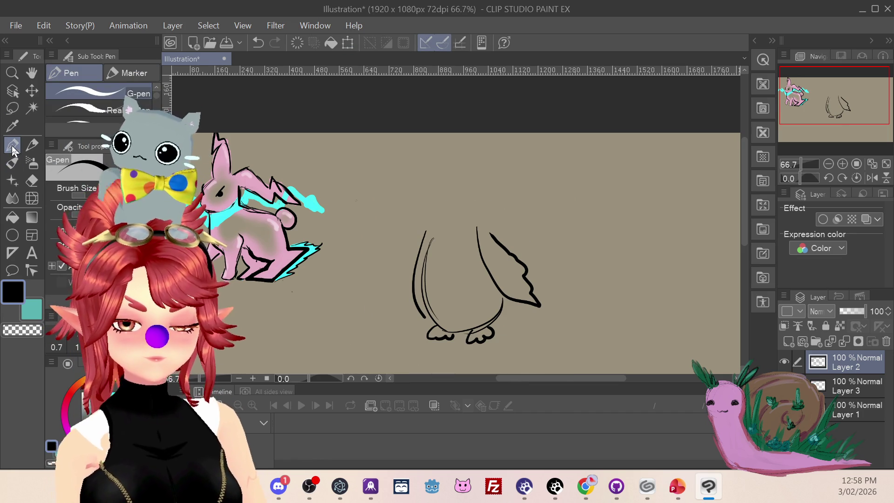
pyautogui.moveTo(437, 217)
pyautogui.mouseDown()
pyautogui.moveTo(494, 172)
pyautogui.moveTo(512, 188)
pyautogui.mouseUp()
pyautogui.hotkey('ctrl', 'z')
pyautogui.moveTo(432, 239); pyautogui.dragTo(438, 203)
pyautogui.moveTo(484, 228); pyautogui.dragTo(468, 205)
pyautogui.hotkey('ctrl', 'z')
pyautogui.moveTo(432, 241)
pyautogui.mouseDown()
pyautogui.moveTo(438, 212)
pyautogui.moveTo(463, 183)
pyautogui.mouseUp()
pyautogui.hotkey('ctrl', 'z')
# Step: Draw the big rounded head with a grumpy eye, undoing the last small strokes
pyautogui.hotkey('ctrl', 'z')
pyautogui.moveTo(488, 230); pyautogui.dragTo(483, 203)
pyautogui.moveTo(433, 240); pyautogui.dragTo(459, 195)
pyautogui.hotkey('ctrl', 'z')
pyautogui.moveTo(435, 224); pyautogui.dragTo(455, 182)
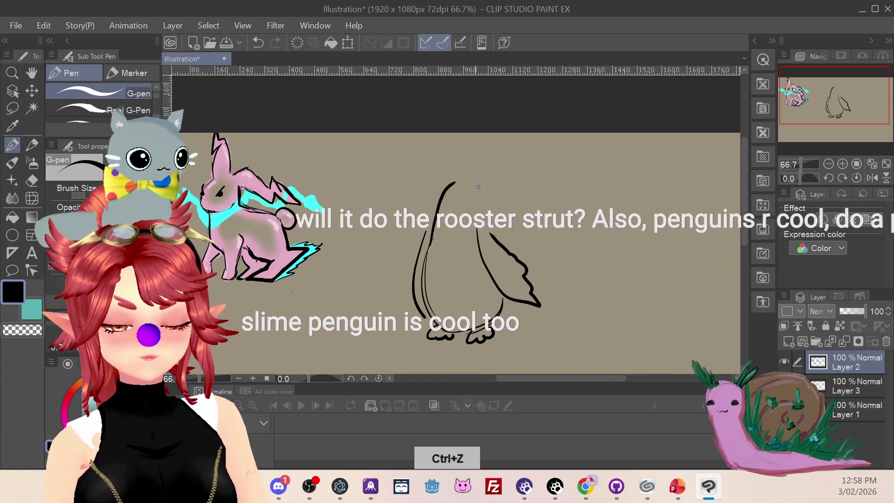
pyautogui.moveTo(461, 146); pyautogui.dragTo(496, 205)
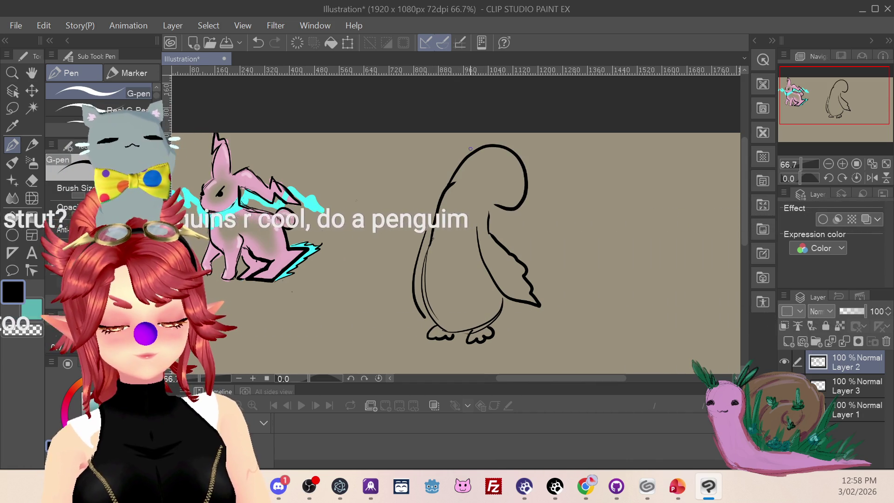
pyautogui.moveTo(491, 165)
pyautogui.mouseDown()
pyautogui.moveTo(519, 169)
pyautogui.moveTo(505, 170)
pyautogui.mouseUp()
pyautogui.hotkey('ctrl', 'z')
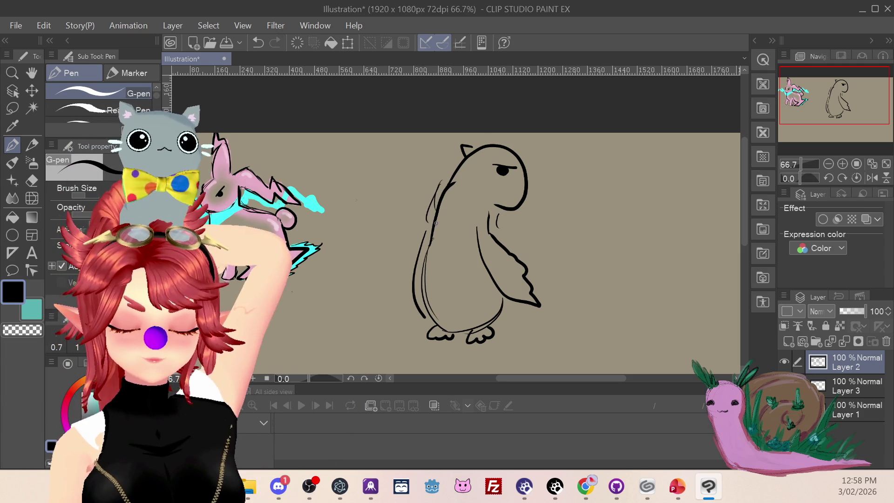
pyautogui.hotkey('ctrl', 'z')
# Step: Add a back motion line, a feathered wing beside the head, and flipper and back detail
pyautogui.moveTo(432, 180); pyautogui.dragTo(425, 212)
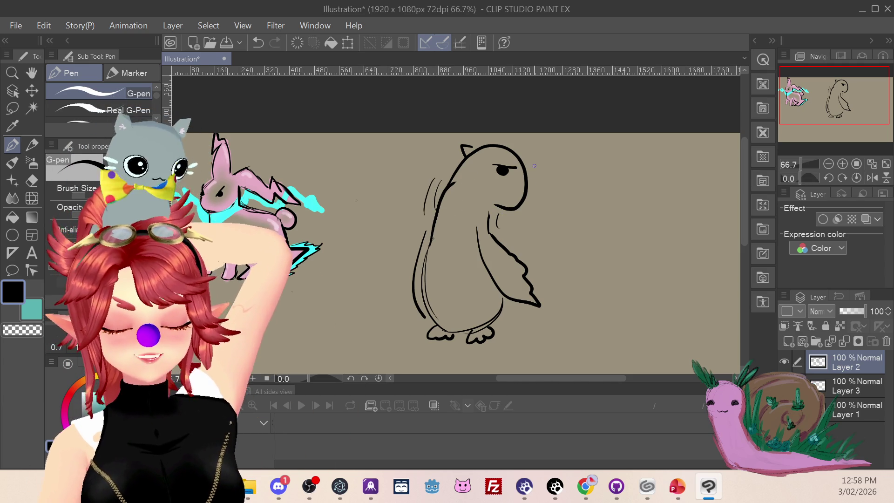
pyautogui.moveTo(515, 154)
pyautogui.mouseDown()
pyautogui.moveTo(562, 145)
pyautogui.moveTo(531, 185)
pyautogui.mouseUp()
pyautogui.hotkey('ctrl', 'z')
pyautogui.moveTo(517, 148)
pyautogui.mouseDown()
pyautogui.moveTo(559, 165)
pyautogui.moveTo(530, 191)
pyautogui.mouseUp()
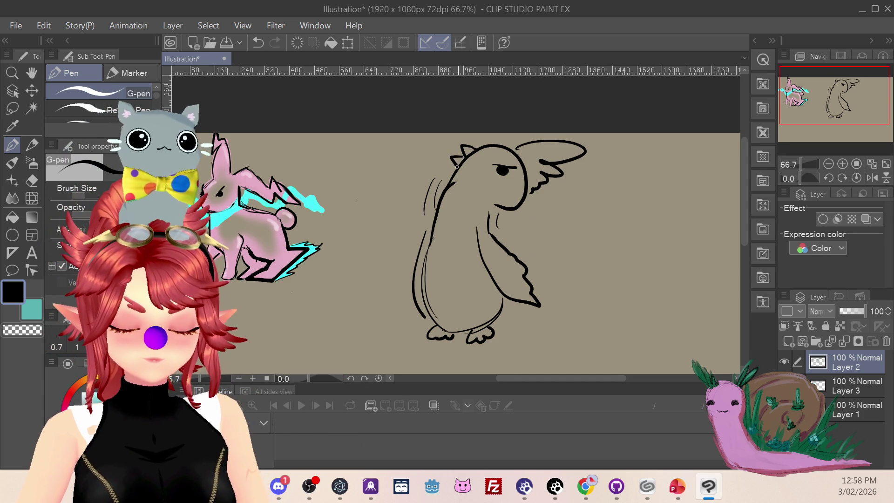
pyautogui.moveTo(491, 223)
pyautogui.mouseDown()
pyautogui.moveTo(521, 238)
pyautogui.moveTo(531, 262)
pyautogui.mouseUp()
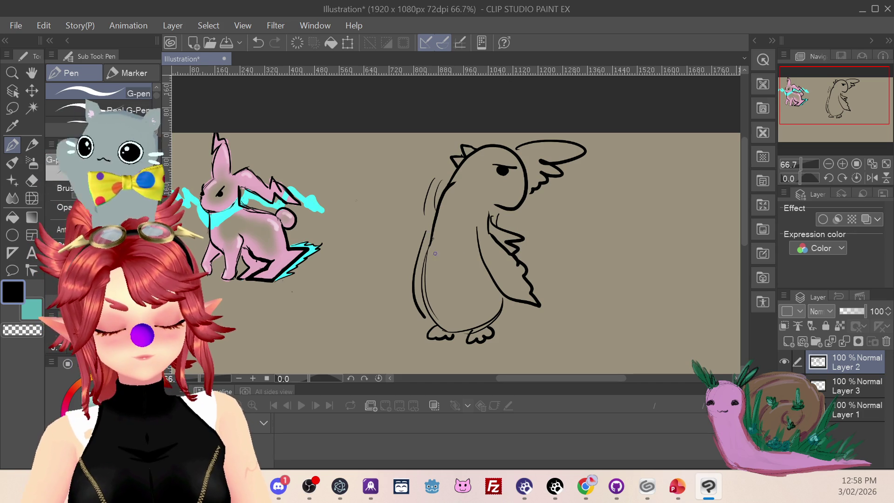
pyautogui.moveTo(423, 232); pyautogui.dragTo(410, 293)
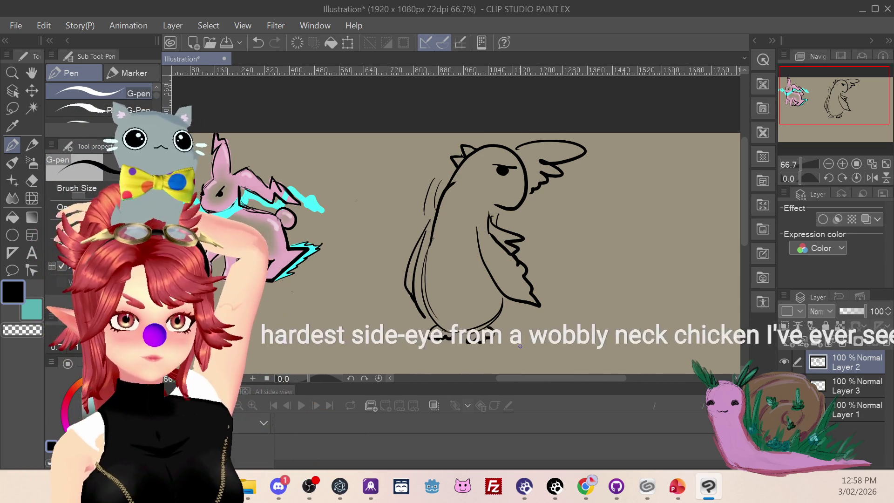
pyautogui.moveTo(825, 105); pyautogui.dragTo(836, 110)
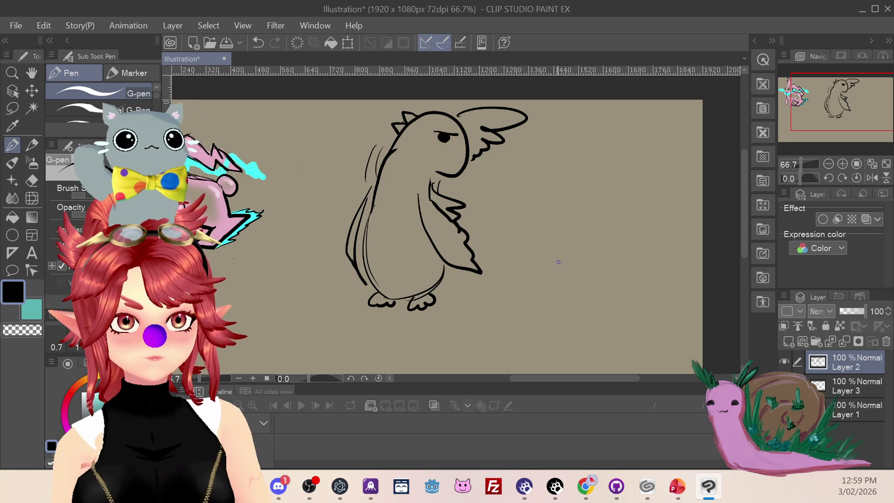
# Step: Draw the chicken's round lower body and zigzag-feathered tail right of the penguin
pyautogui.moveTo(541, 257); pyautogui.dragTo(636, 265)
pyautogui.hotkey('ctrl', 'z')
pyautogui.moveTo(537, 240)
pyautogui.mouseDown()
pyautogui.moveTo(539, 256)
pyautogui.moveTo(626, 282)
pyautogui.mouseUp()
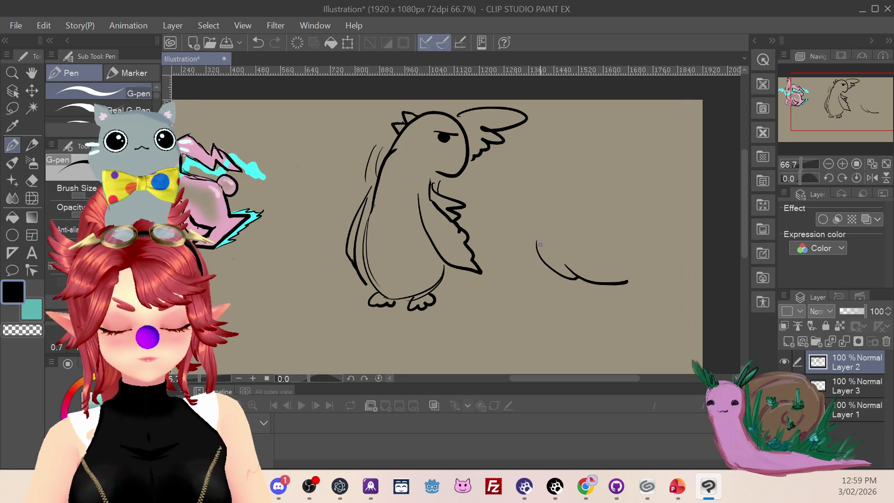
pyautogui.moveTo(608, 224); pyautogui.dragTo(658, 254)
pyautogui.moveTo(624, 214)
pyautogui.mouseDown()
pyautogui.moveTo(673, 233)
pyautogui.moveTo(673, 257)
pyautogui.mouseUp()
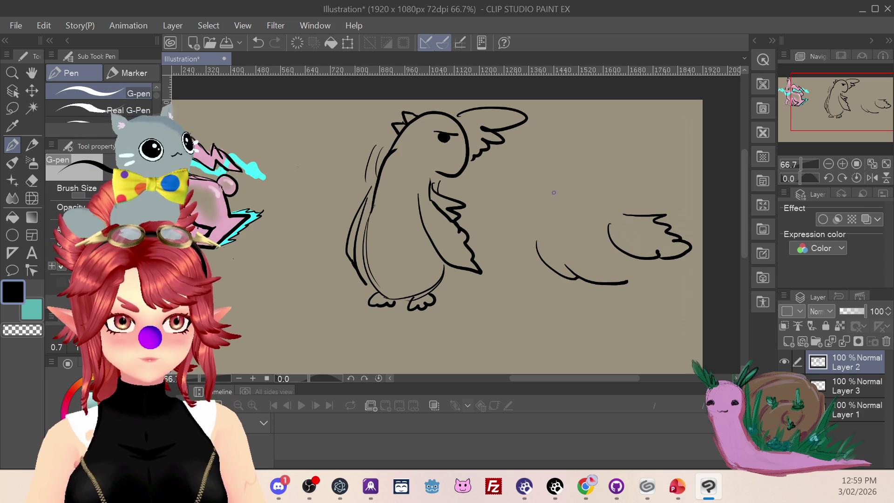
pyautogui.moveTo(539, 205)
pyautogui.mouseDown()
pyautogui.moveTo(564, 178)
pyautogui.moveTo(616, 183)
pyautogui.mouseUp()
pyautogui.hotkey('ctrl', 'z')
pyautogui.hotkey('ctrl', 'z')
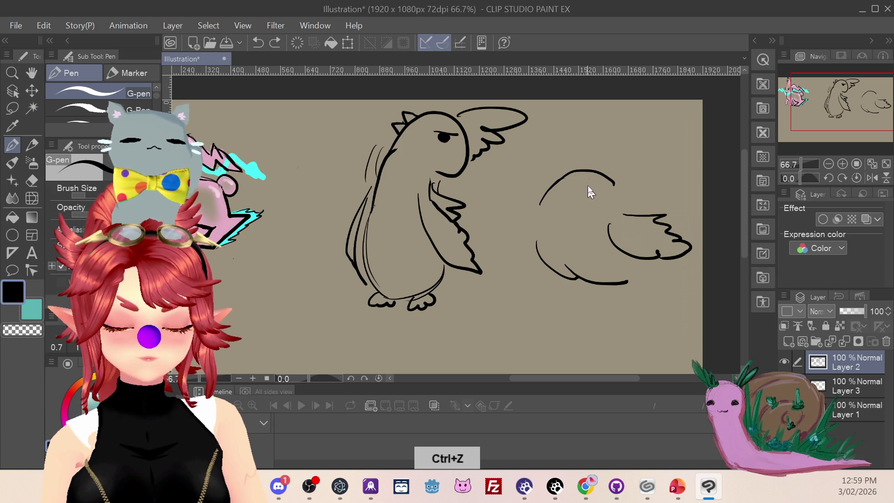
# Step: Add the spiky crest, beak, fluffy chest and tail feathers, then zoom out to 50%
pyautogui.moveTo(581, 162)
pyautogui.mouseDown()
pyautogui.moveTo(626, 152)
pyautogui.moveTo(645, 176)
pyautogui.mouseUp()
pyautogui.moveTo(532, 185)
pyautogui.mouseDown()
pyautogui.moveTo(553, 185)
pyautogui.moveTo(535, 208)
pyautogui.moveTo(550, 208)
pyautogui.moveTo(628, 180)
pyautogui.mouseUp()
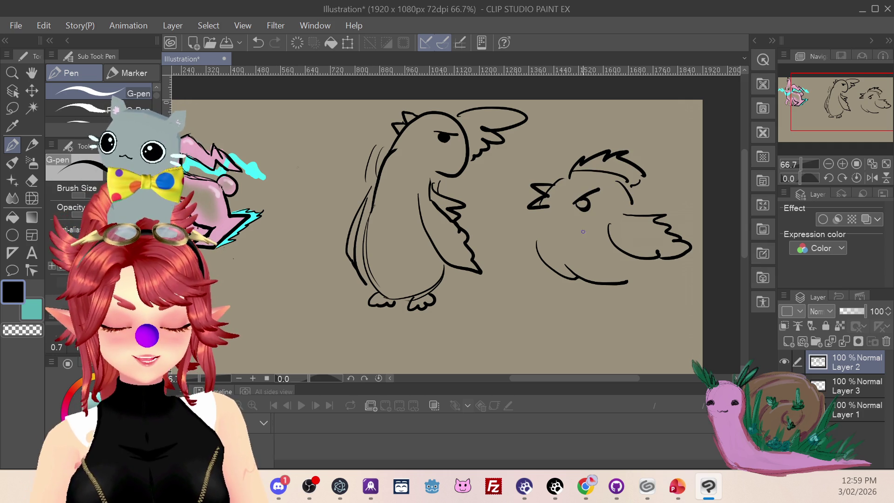
pyautogui.moveTo(542, 222); pyautogui.dragTo(534, 259)
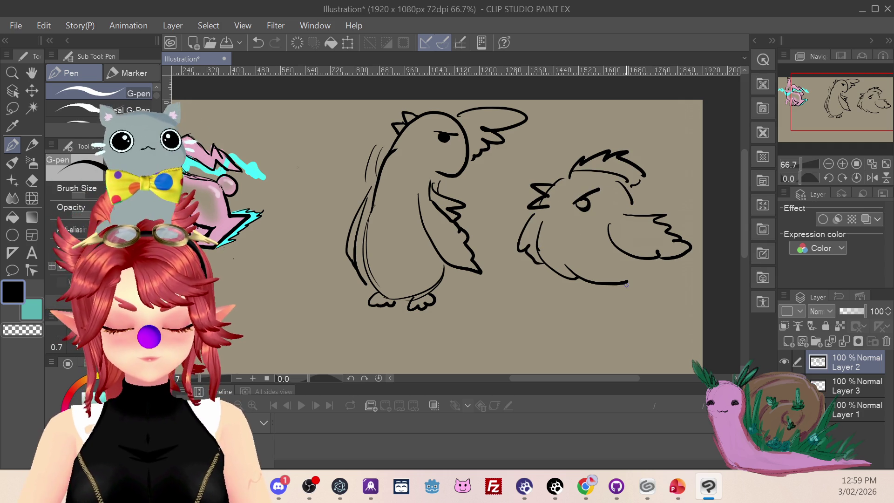
pyautogui.moveTo(626, 283); pyautogui.dragTo(648, 267)
pyautogui.moveTo(664, 202)
pyautogui.mouseDown()
pyautogui.moveTo(686, 205)
pyautogui.moveTo(677, 239)
pyautogui.mouseUp()
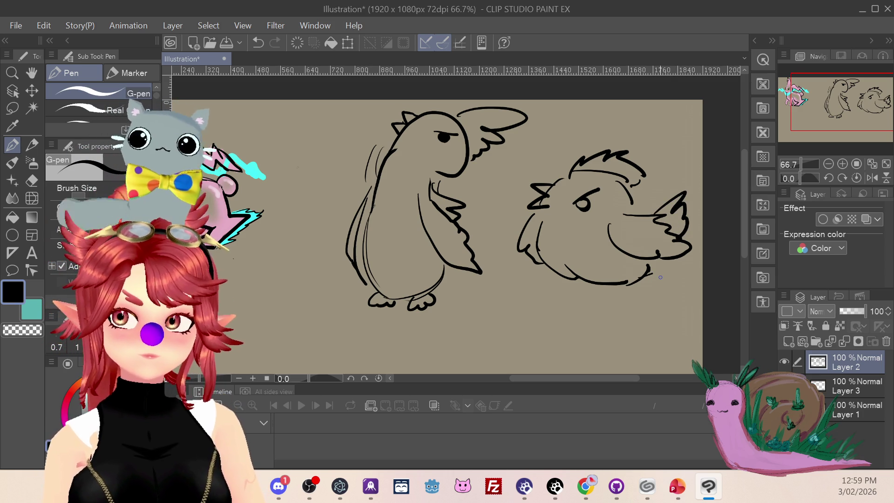
pyautogui.moveTo(845, 105); pyautogui.dragTo(837, 115)
pyautogui.click(829, 164)
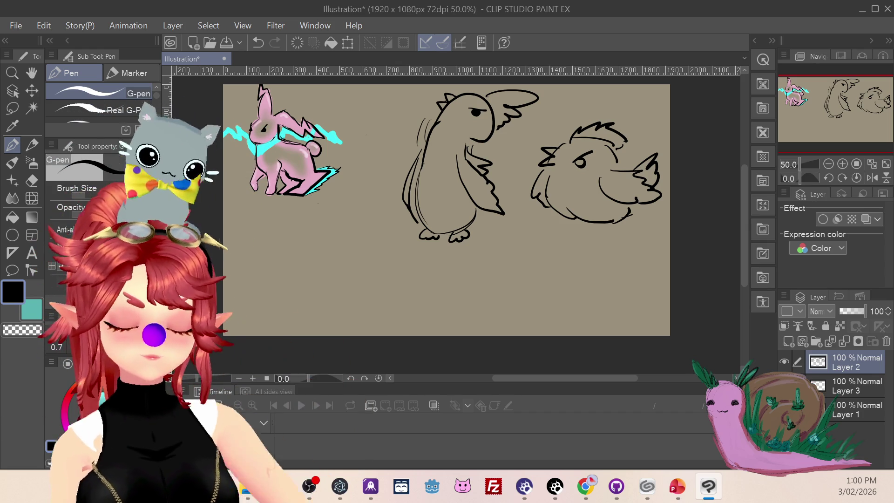
pyautogui.click(33, 181)
# Step: Erase the penguin's outline and feet, return to the Pen, and switch to the chicken images in Chrome
pyautogui.moveTo(424, 140)
pyautogui.mouseDown()
pyautogui.moveTo(412, 214)
pyautogui.moveTo(415, 155)
pyautogui.moveTo(447, 98)
pyautogui.moveTo(477, 110)
pyautogui.moveTo(486, 135)
pyautogui.moveTo(493, 127)
pyautogui.moveTo(479, 140)
pyautogui.moveTo(478, 175)
pyautogui.moveTo(483, 219)
pyautogui.moveTo(499, 223)
pyautogui.moveTo(467, 225)
pyautogui.mouseUp()
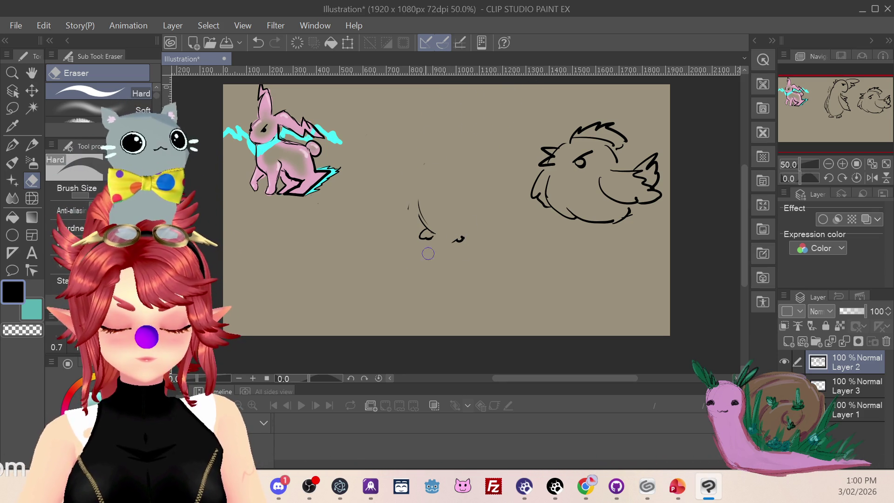
pyautogui.moveTo(419, 200)
pyautogui.mouseDown()
pyautogui.moveTo(447, 248)
pyautogui.moveTo(461, 245)
pyautogui.mouseUp()
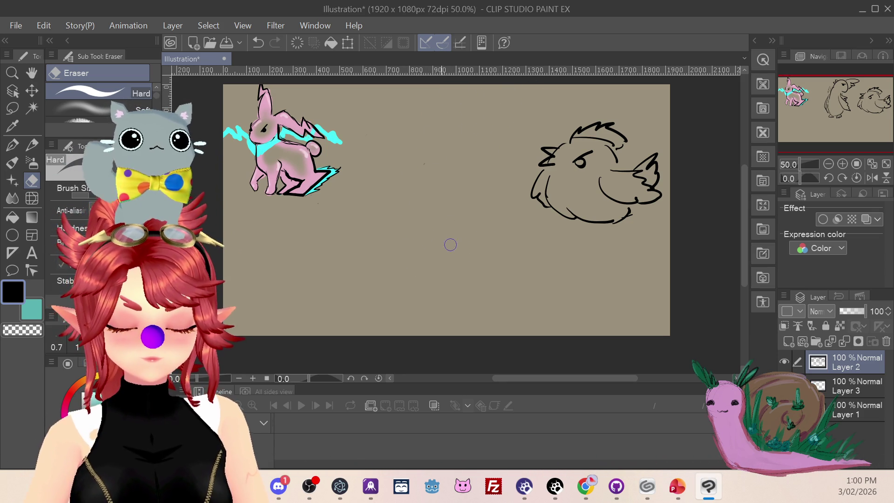
pyautogui.click(13, 147)
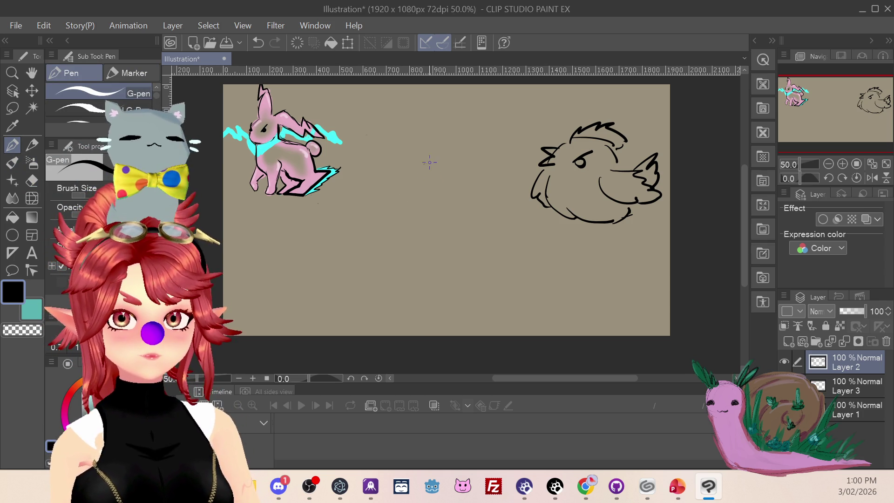
pyautogui.hotkey('alt', 'Tab')
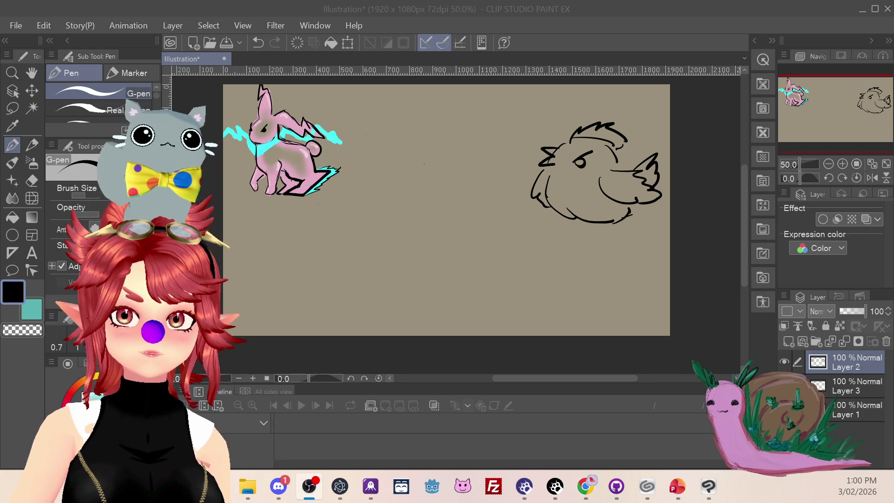
pyautogui.hotkey('alt', 'Tab')
pyautogui.scroll(-5, 481, 263)
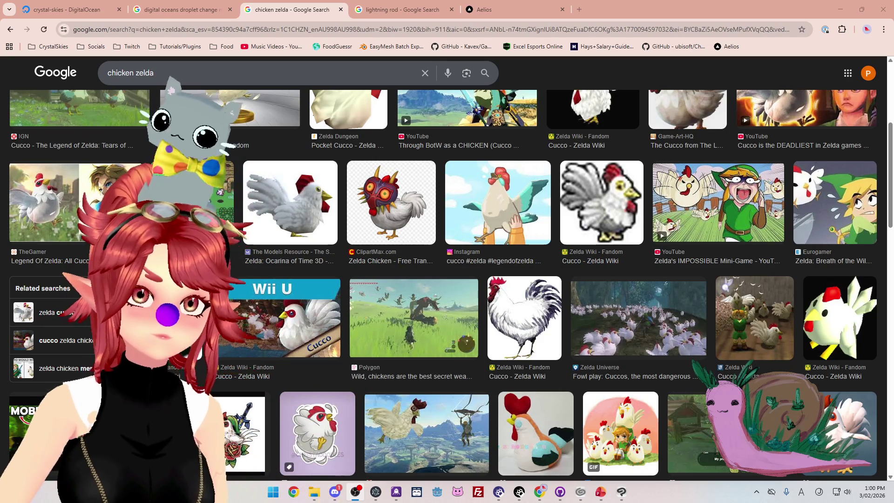
pyautogui.scroll(-3, 468, 308)
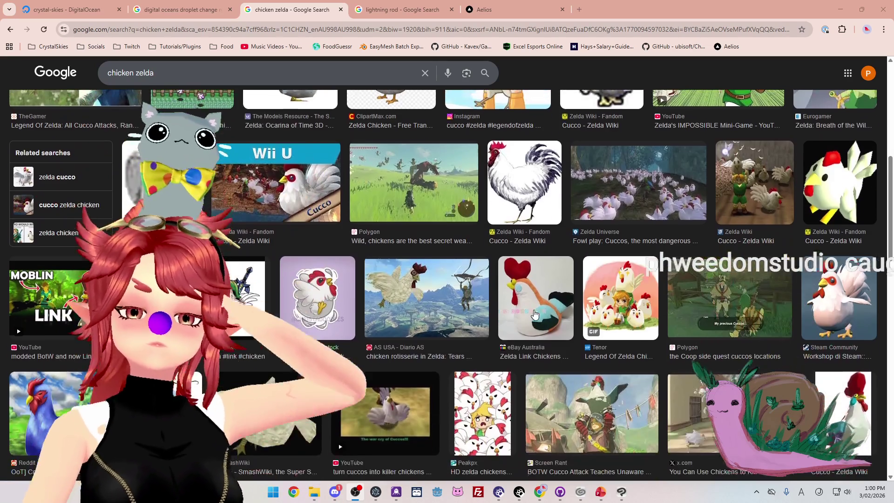